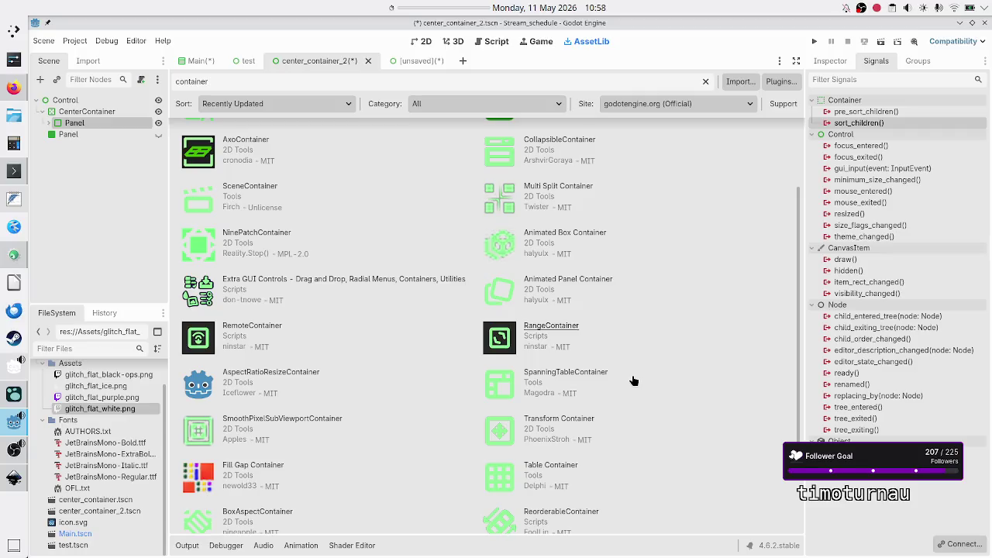
Browse the container add-on results and look over the BoxAspectContainer details, then close them
scroll(355, 377, down, 3)
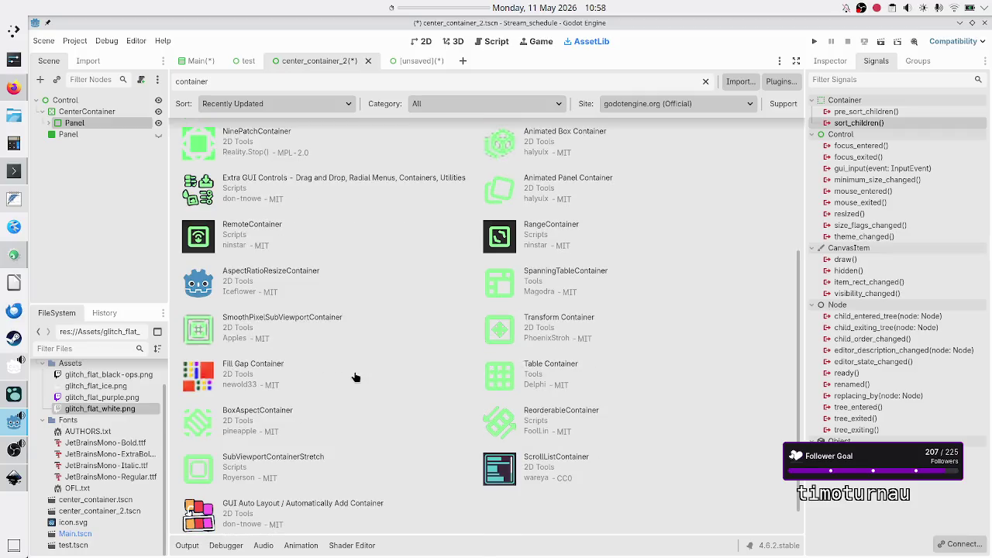
scroll(355, 378, down, 1)
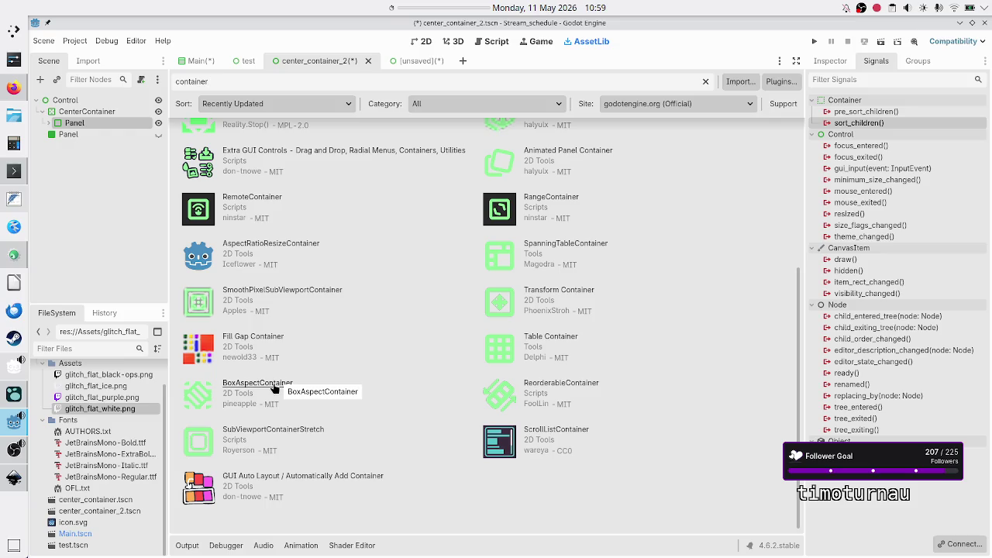
click(274, 384)
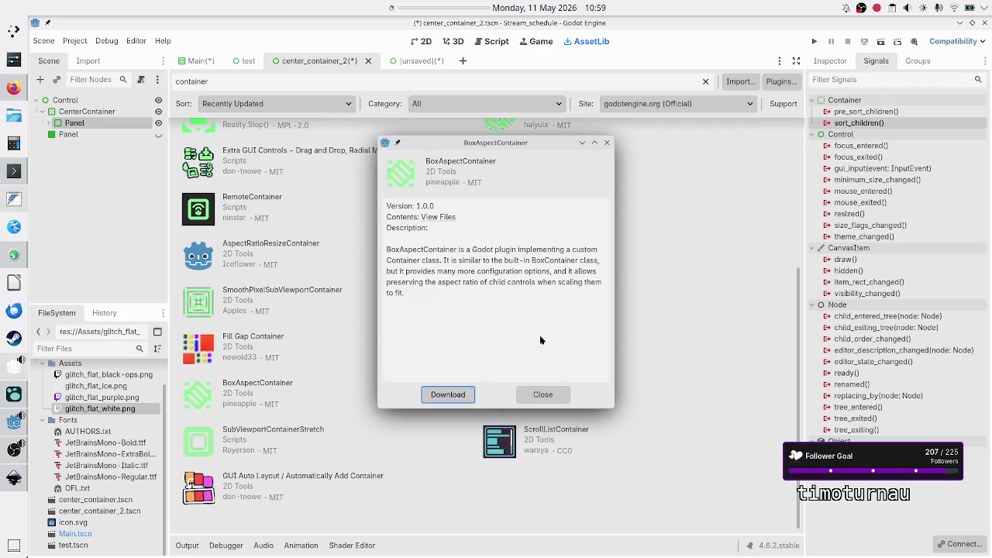
click(542, 395)
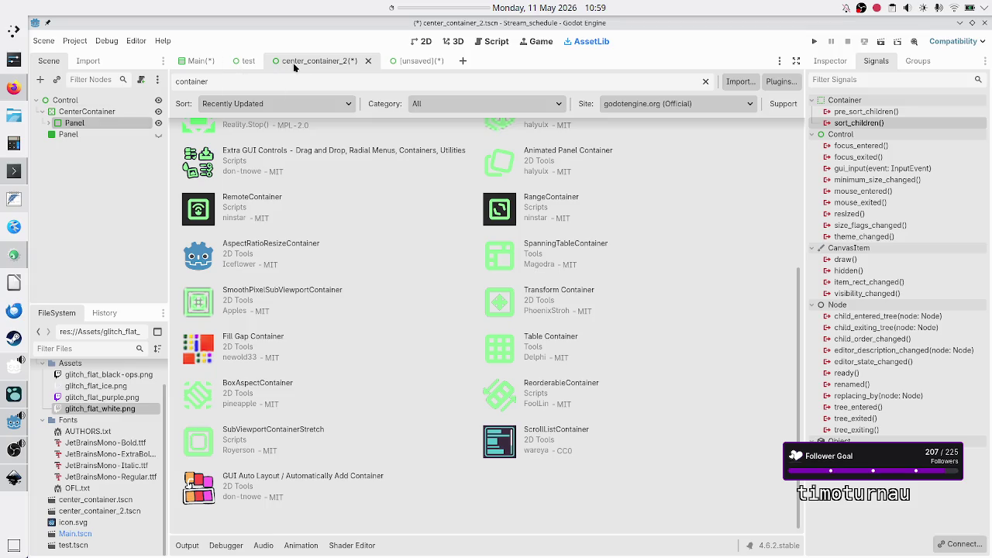
Show the unsaved Button scene in 2D and search the new-node list for 'boxco' without adding anything
click(411, 60)
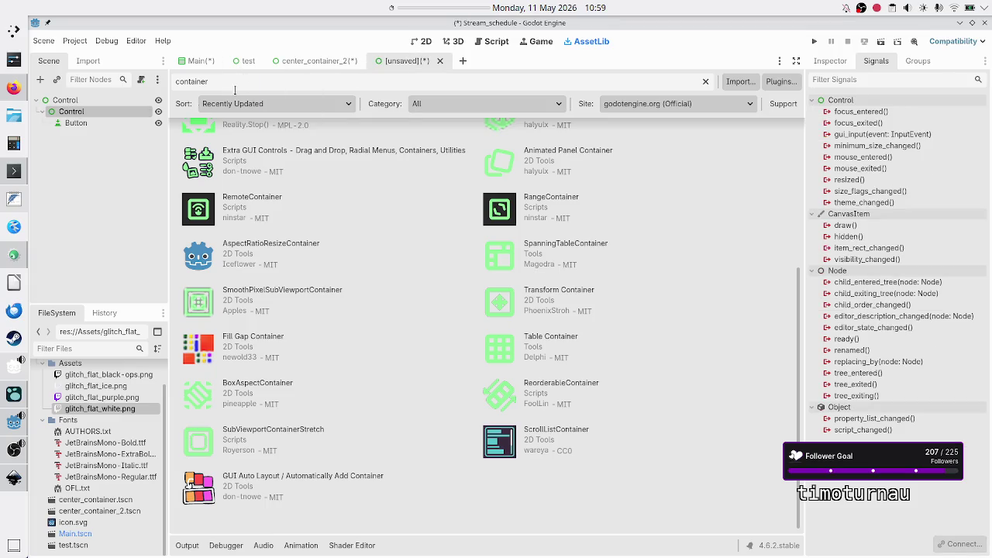
click(424, 41)
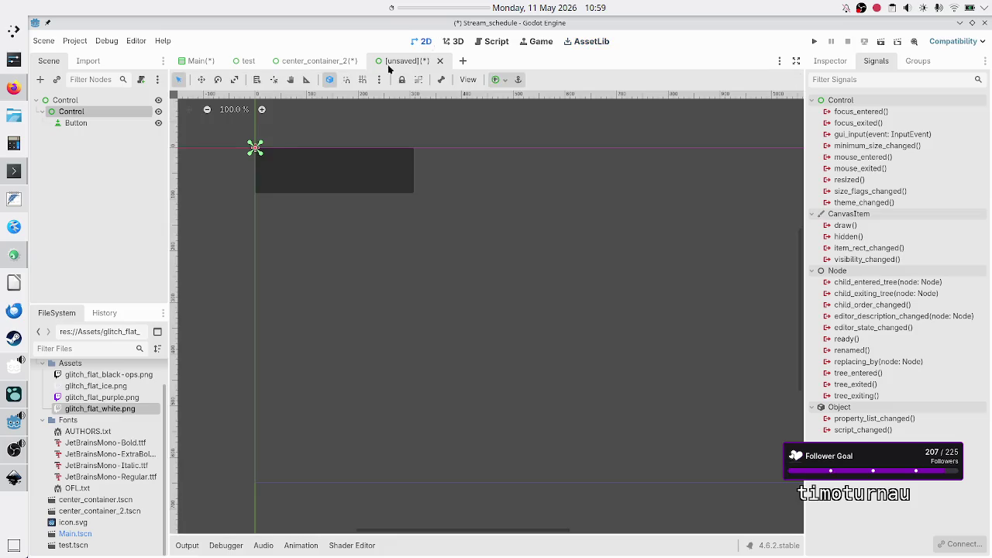
click(41, 79)
text(boxco)
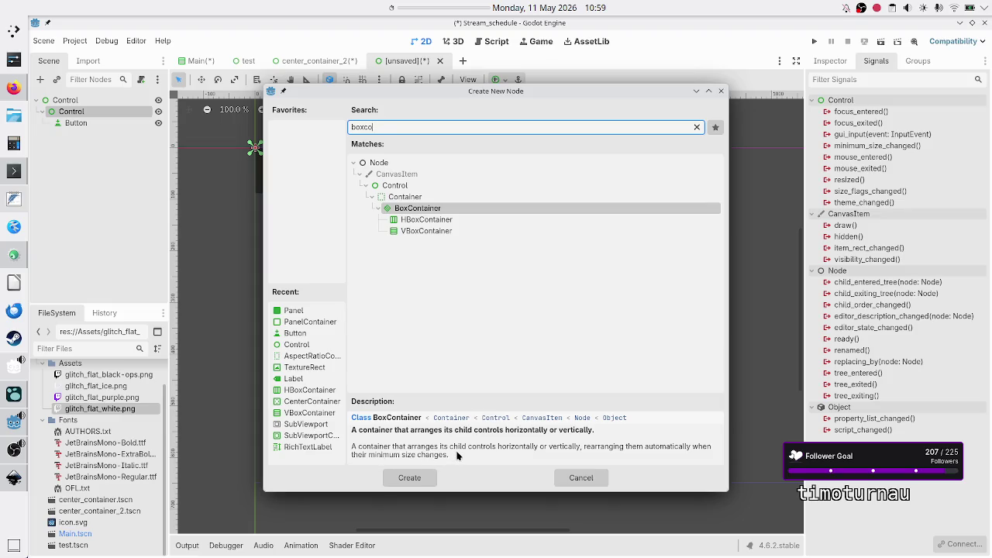
click(589, 476)
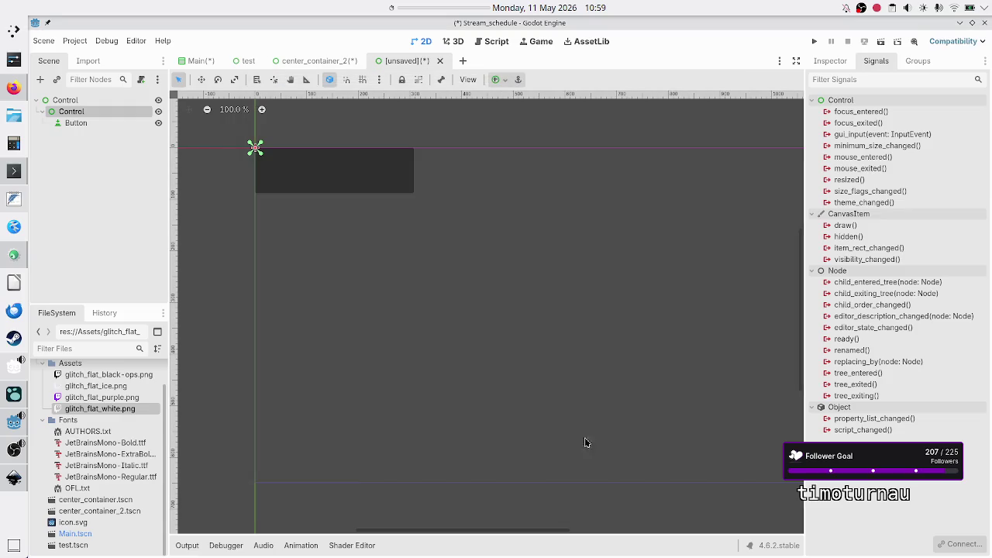
click(591, 41)
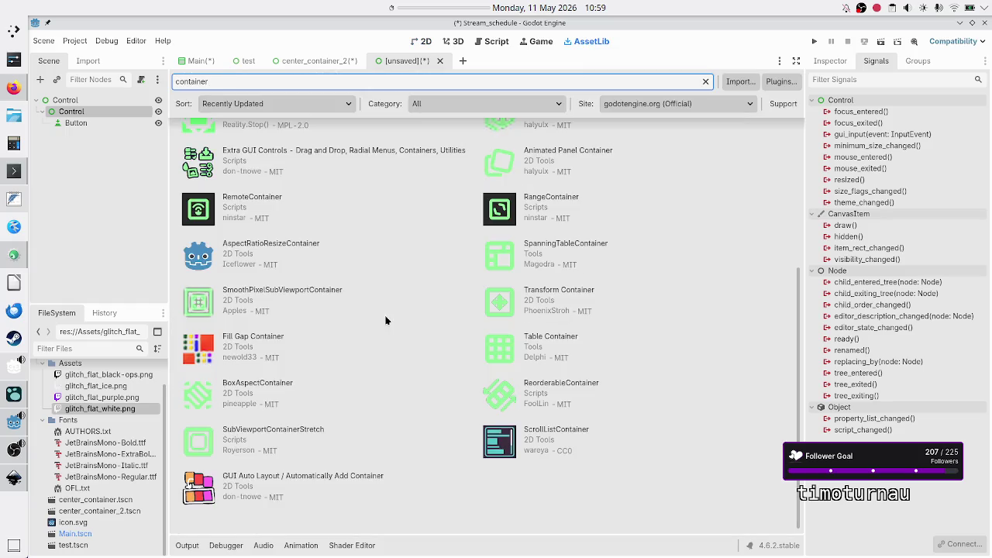
Open the FlexContainer add-on details and follow its repository link to the browser
scroll(408, 329, up, 5)
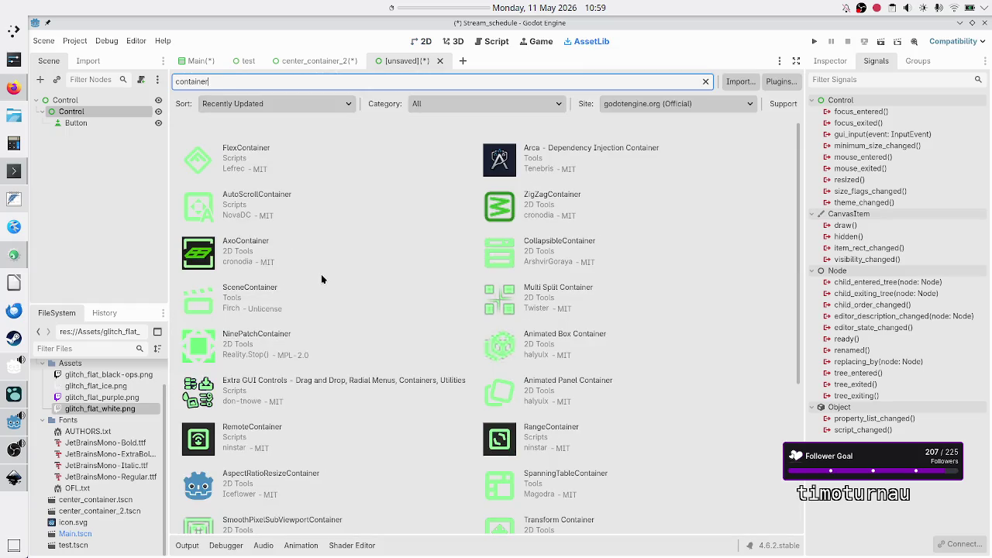
click(251, 153)
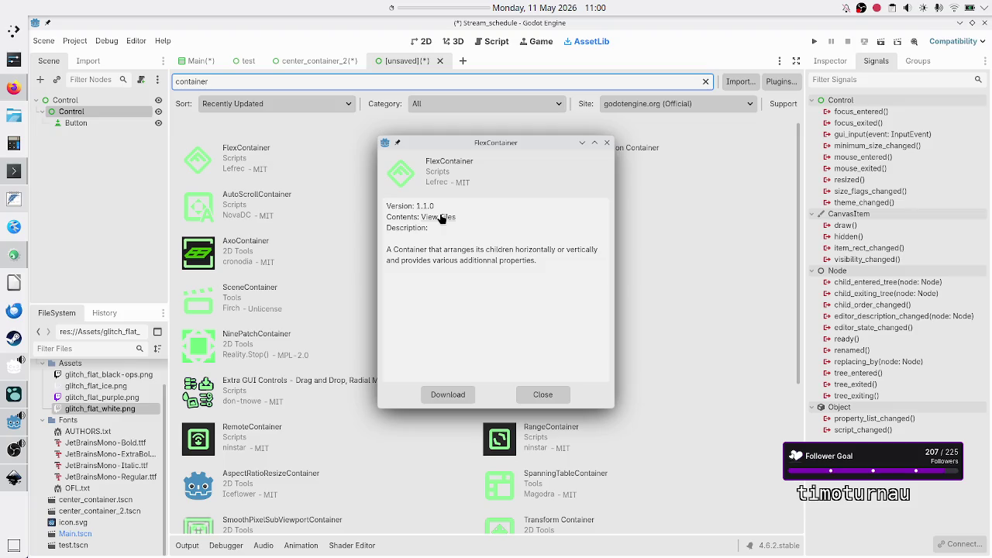
click(16, 93)
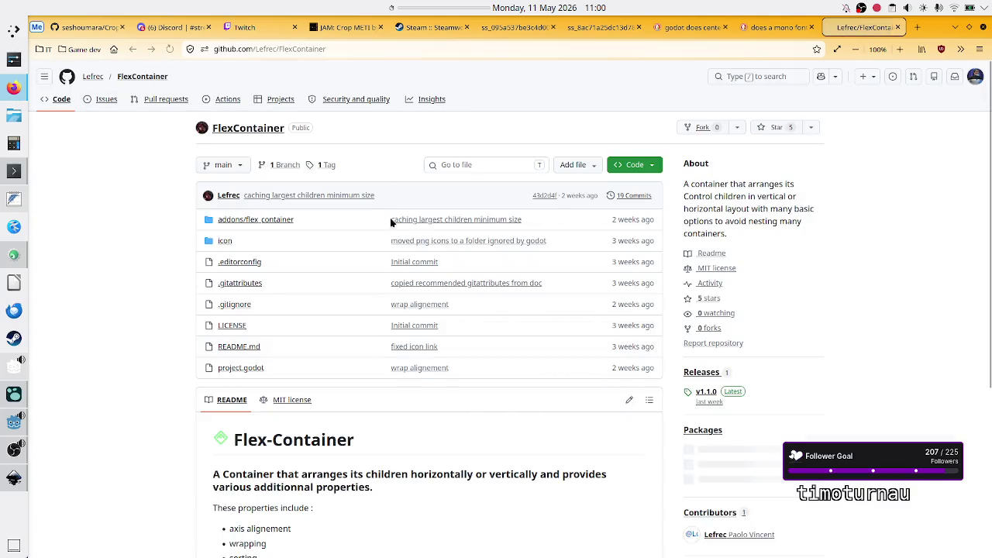
Read the FlexContainer README, highlighting the axis alignment, sorting and child-expansion features
scroll(395, 310, down, 5)
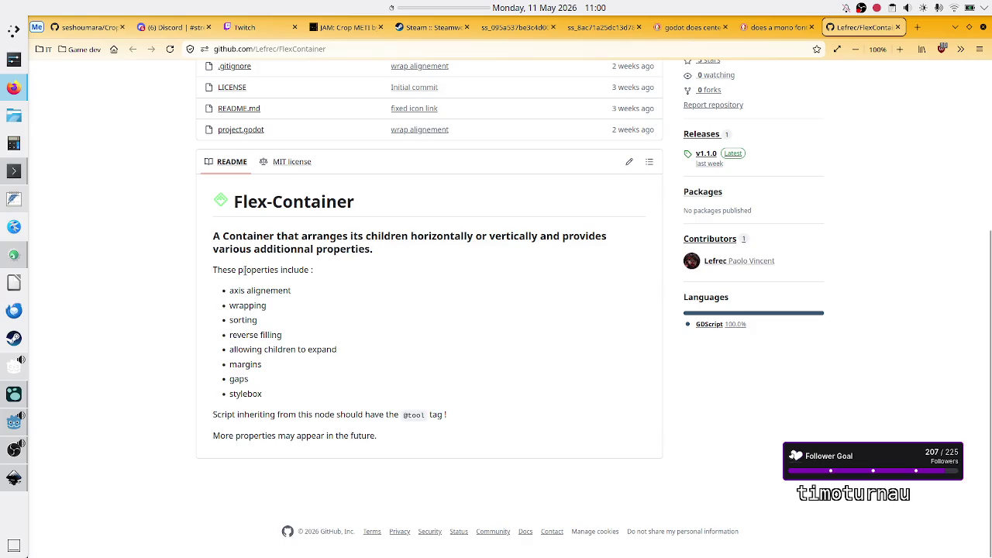
drag(234, 291, 315, 286)
drag(233, 319, 253, 320)
click(271, 318)
drag(234, 348, 335, 349)
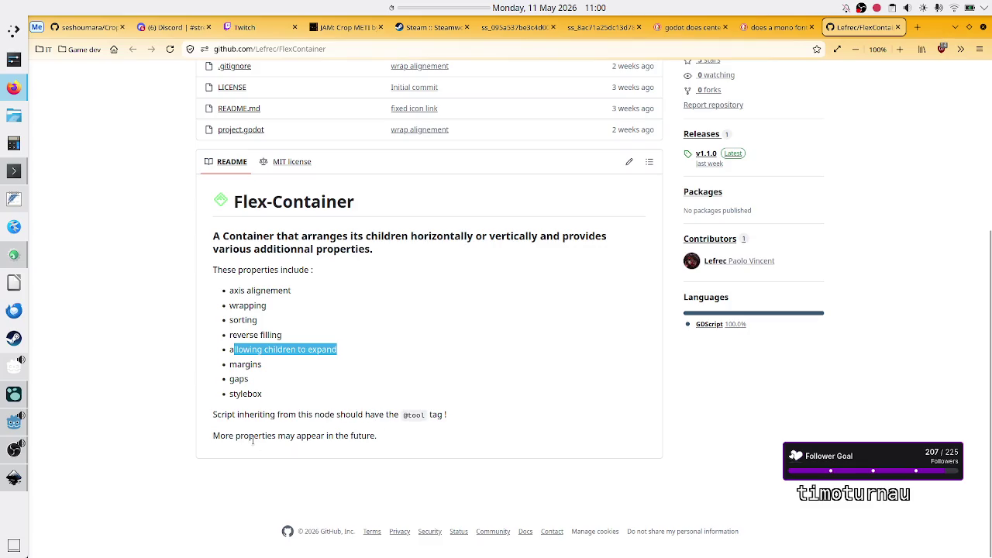
drag(262, 436, 378, 435)
click(378, 436)
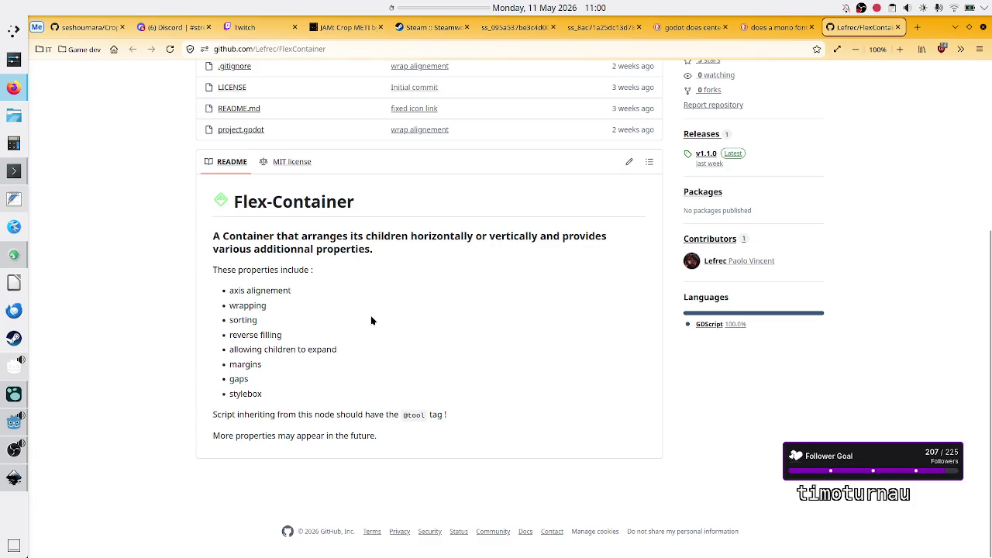
scroll(371, 321, down, 1)
scroll(371, 320, up, 3)
scroll(371, 320, down, 2)
scroll(371, 321, up, 4)
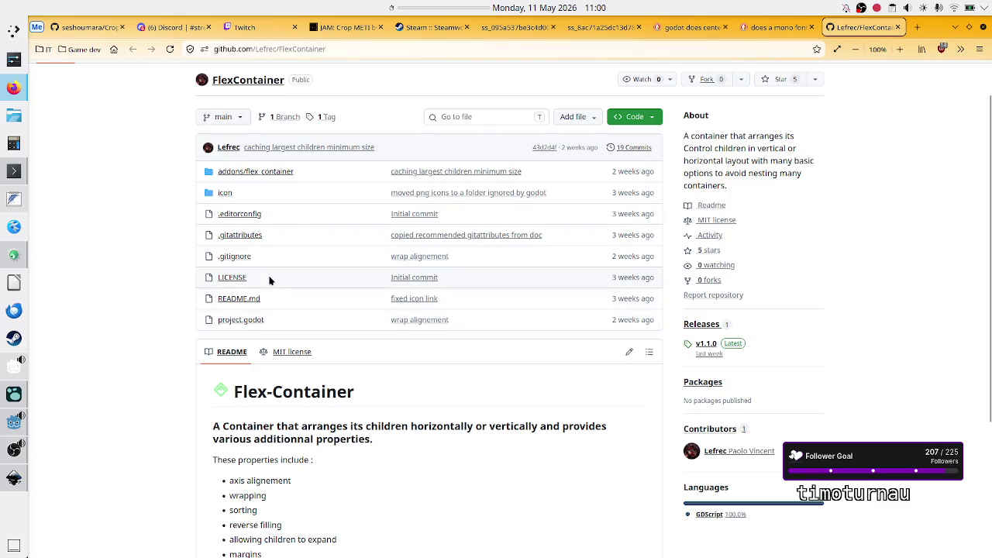
Go into the addons/flex_container folder and open flex_container.gd
click(261, 172)
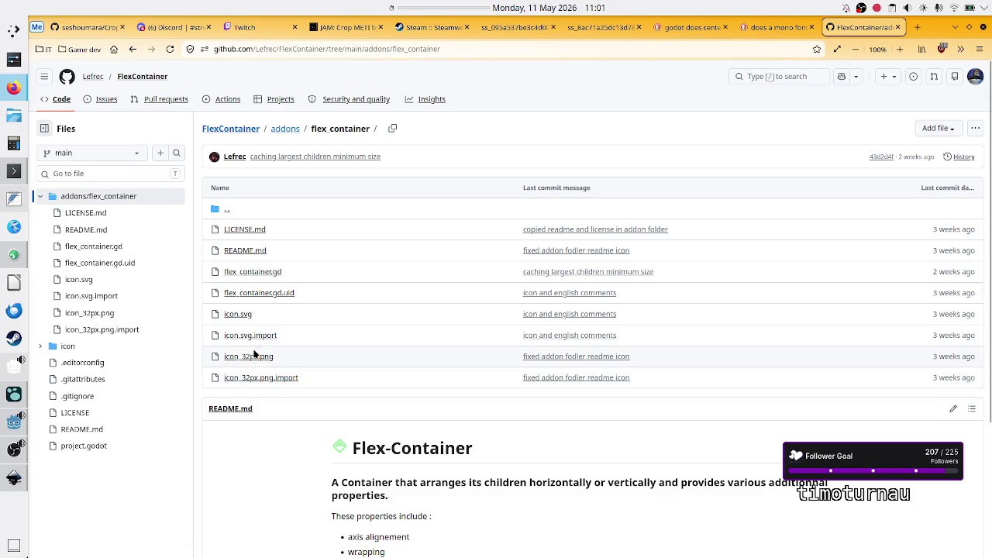
click(258, 272)
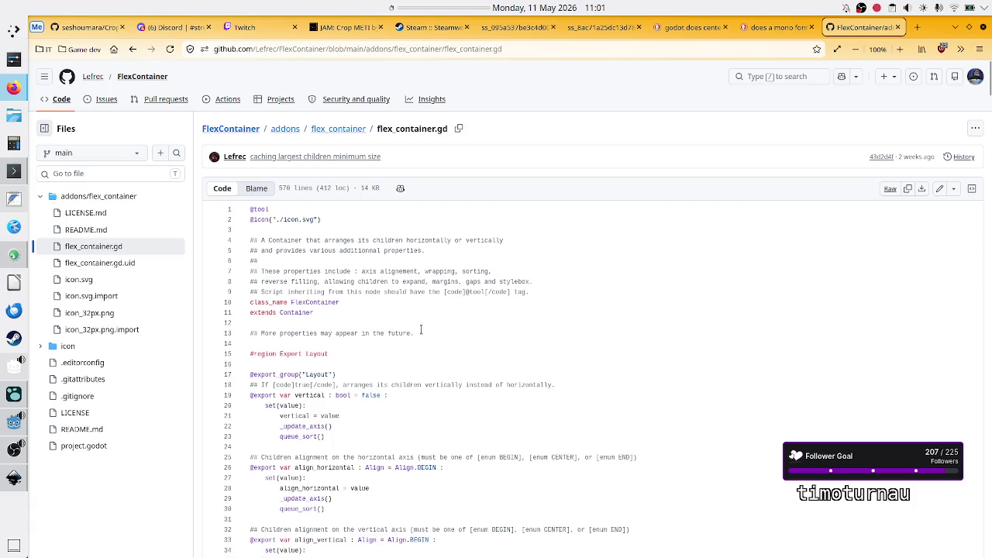
Scroll through the top of flex_container.gd, highlighting the Container base class on line 11
scroll(358, 342, down, 20)
scroll(381, 318, down, 20)
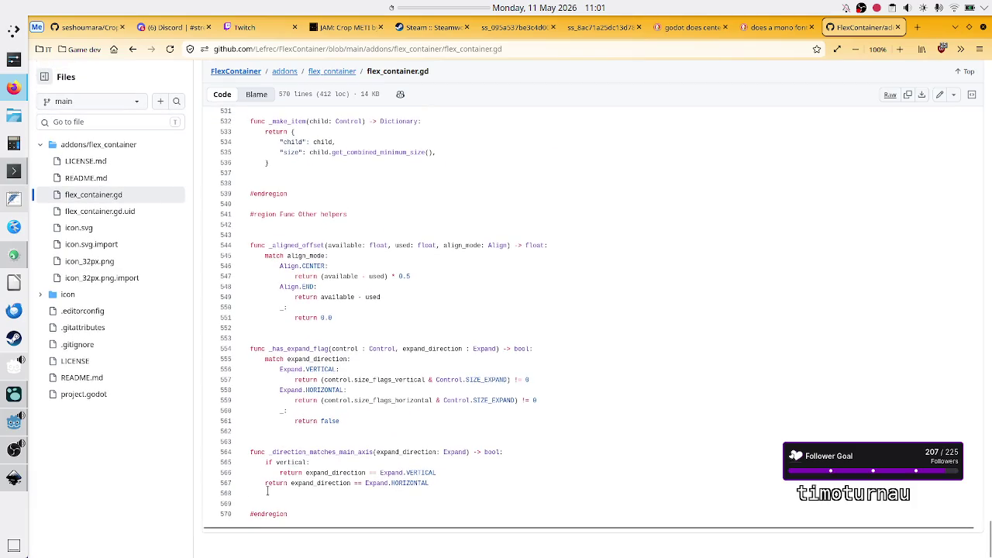
scroll(434, 337, up, 20)
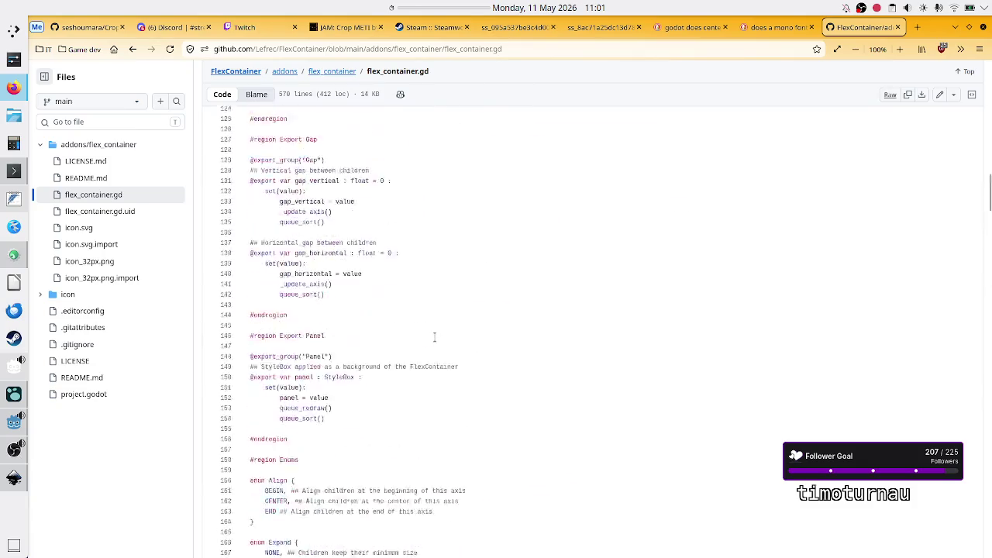
scroll(434, 336, down, 5)
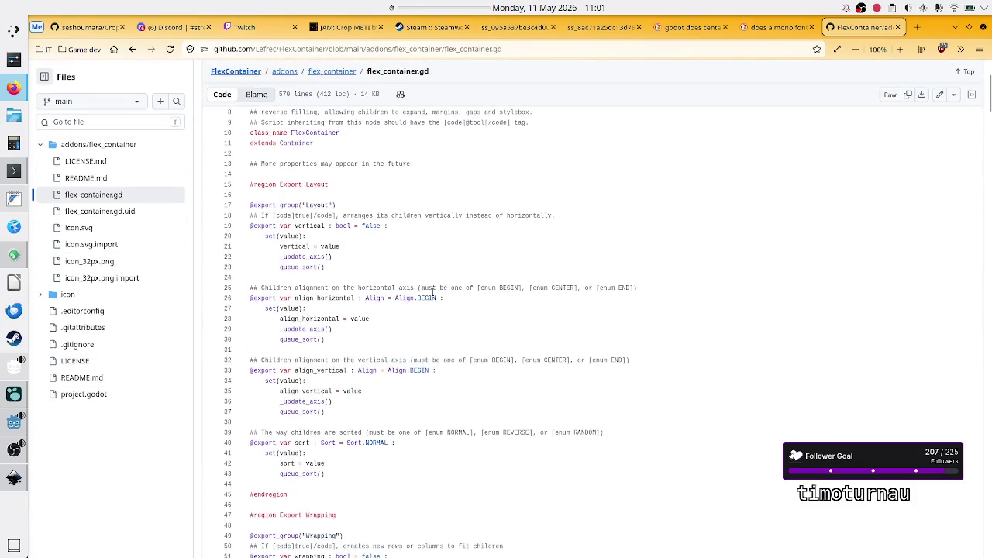
scroll(432, 289, up, 1)
scroll(434, 292, up, 3)
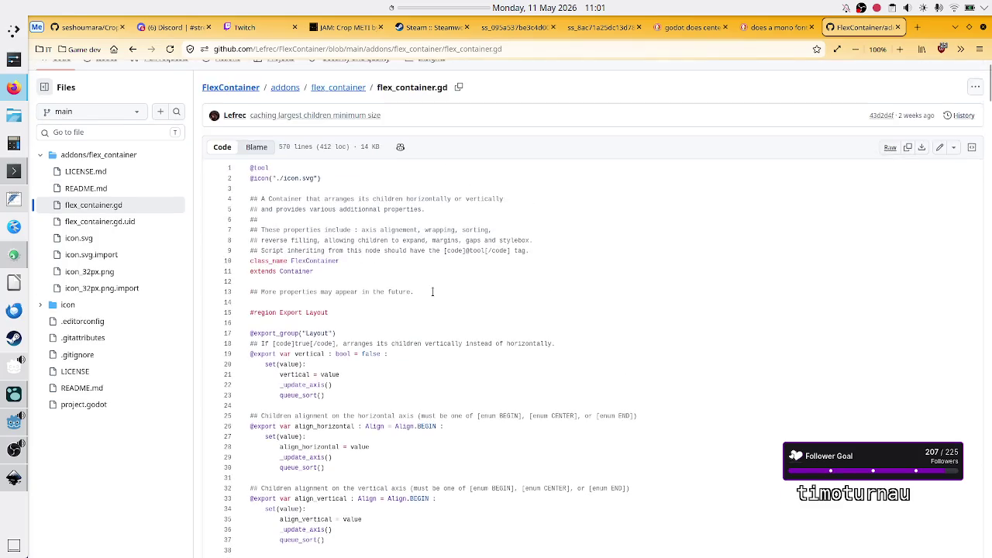
scroll(432, 291, up, 1)
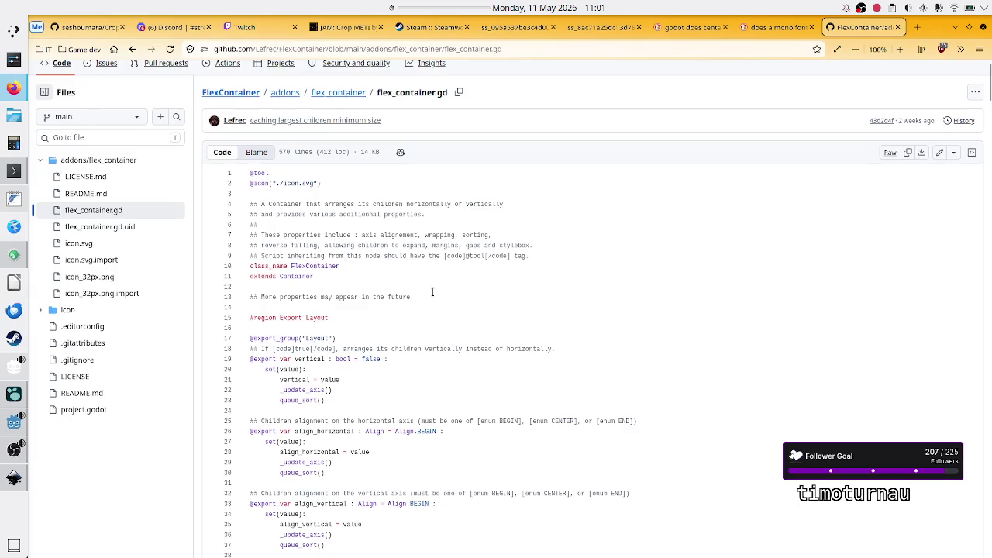
drag(286, 275, 312, 275)
scroll(288, 351, down, 3)
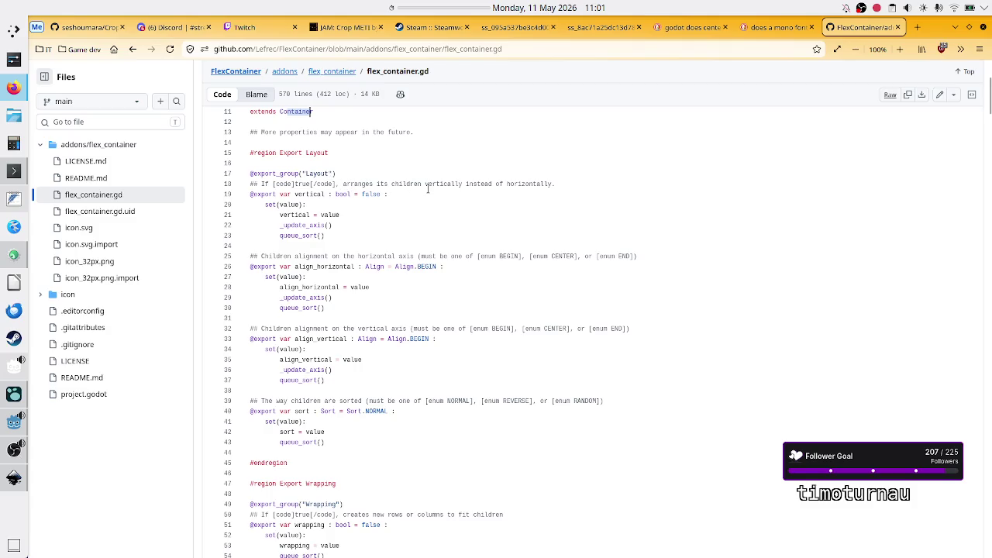
Read the Layout exports, highlighting the vertical setter and alignment comments, down to Wrapping
drag(301, 194, 333, 204)
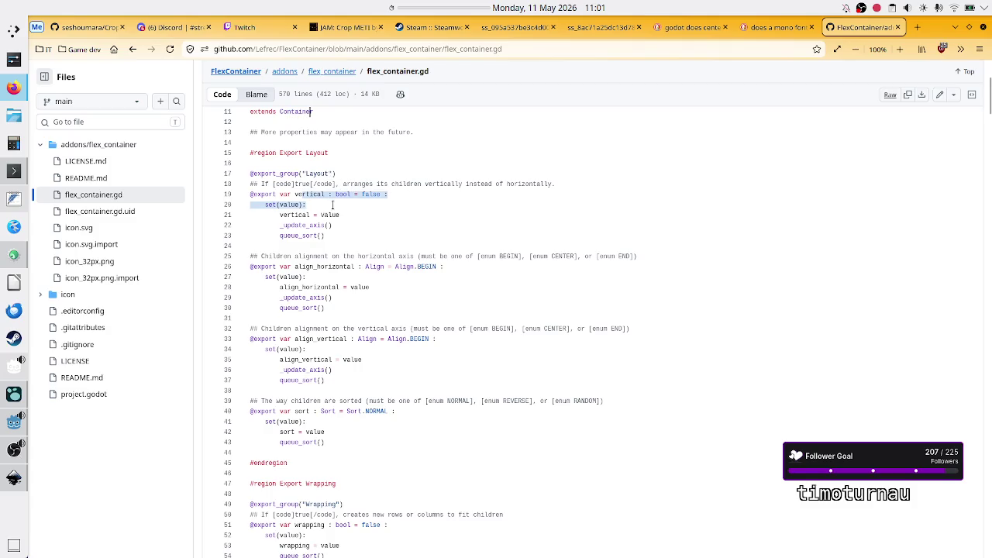
click(353, 204)
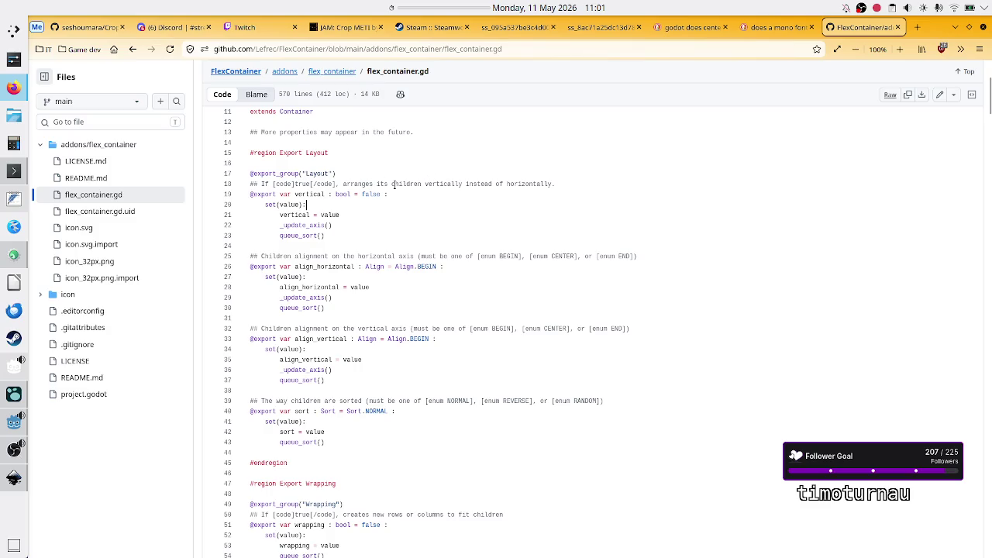
drag(402, 186, 534, 184)
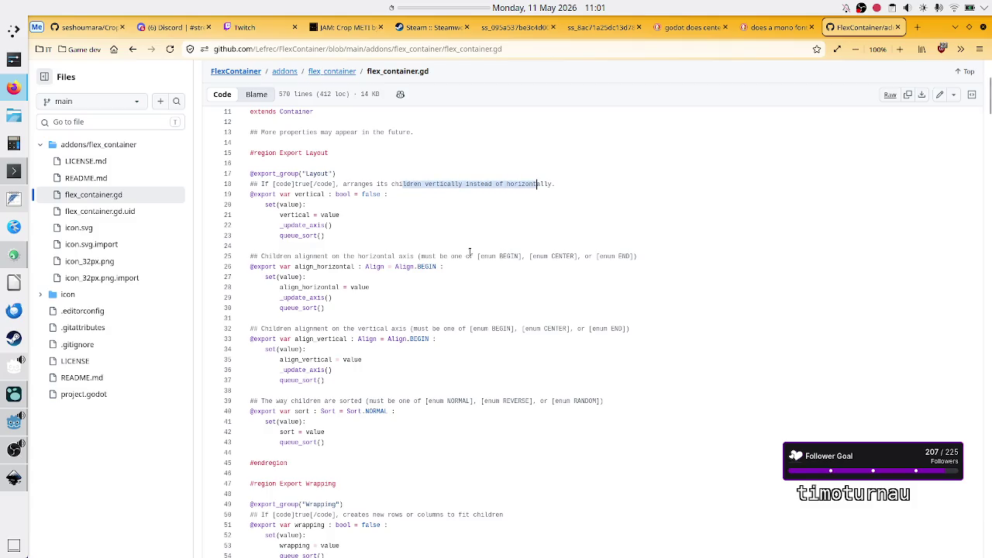
click(345, 256)
key(shift+Home)
shift+click(416, 256)
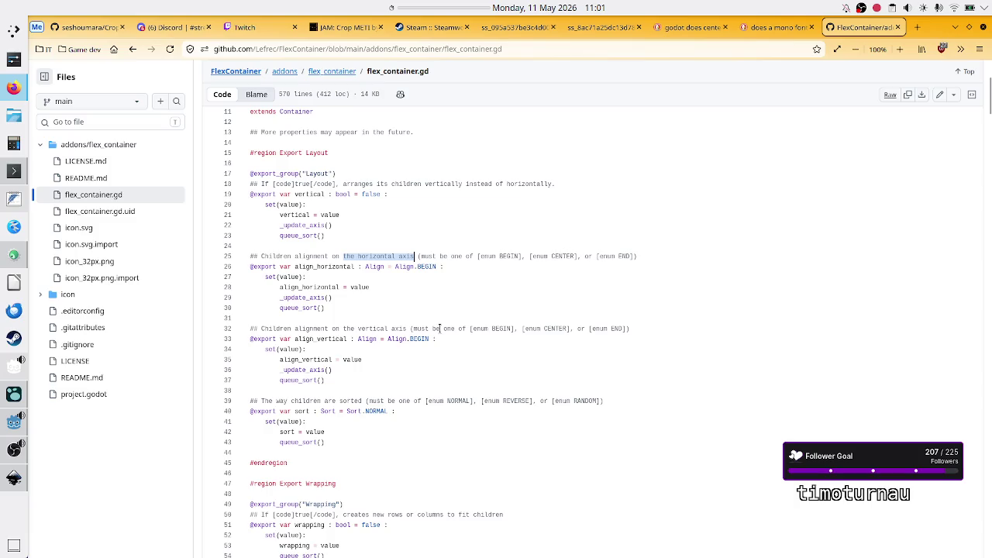
scroll(437, 363, down, 1)
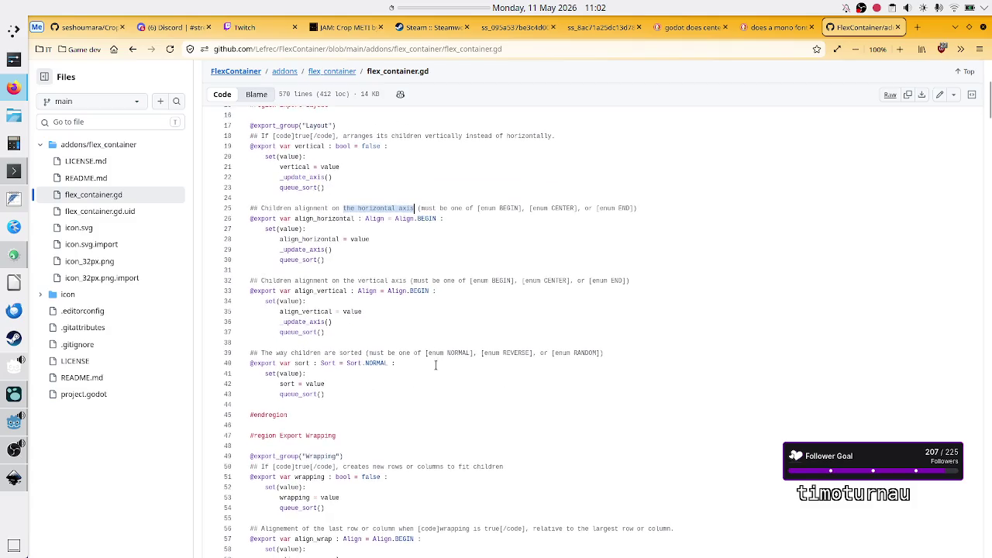
scroll(435, 364, down, 2)
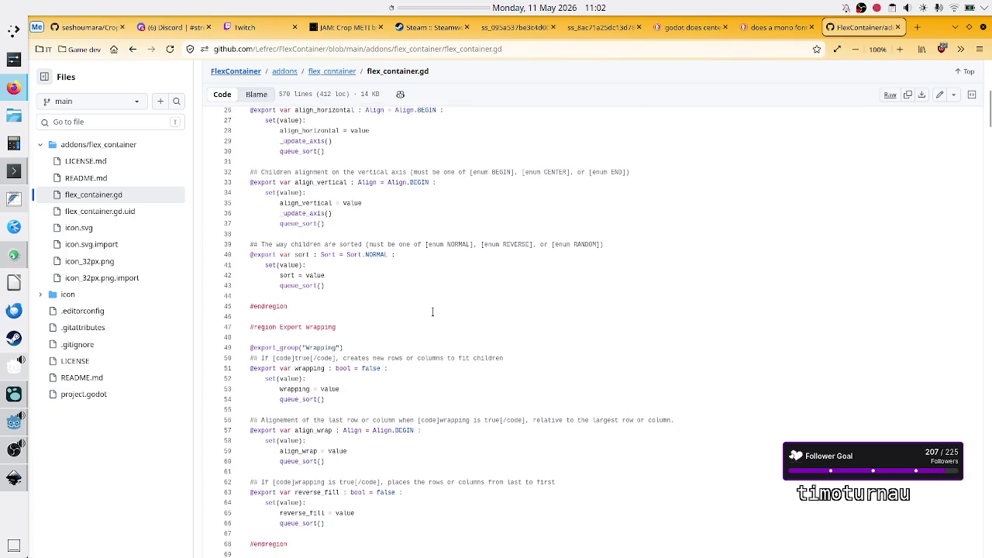
scroll(434, 310, down, 4)
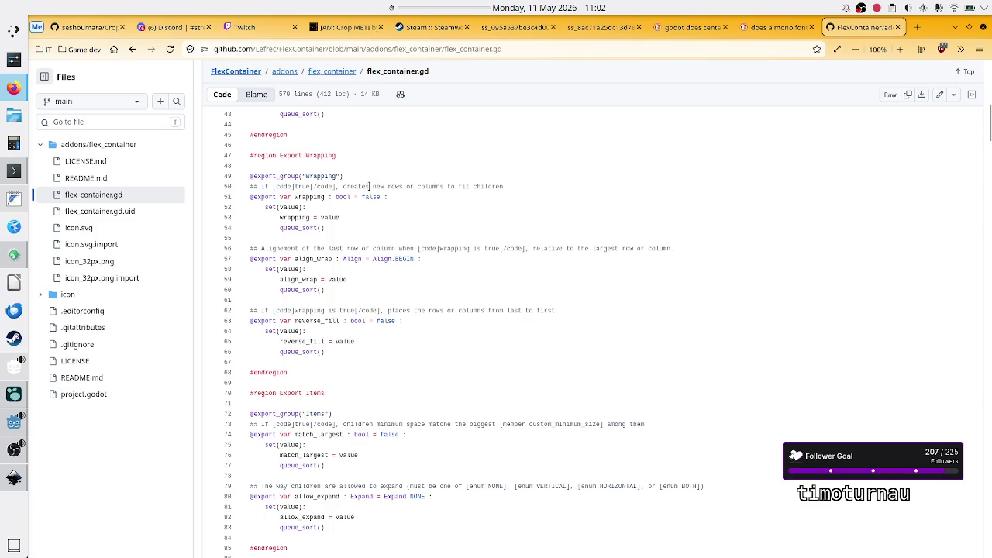
Read the line 50 wrapping description and highlight custom_minimum_size in the Items comment
drag(370, 186, 482, 190)
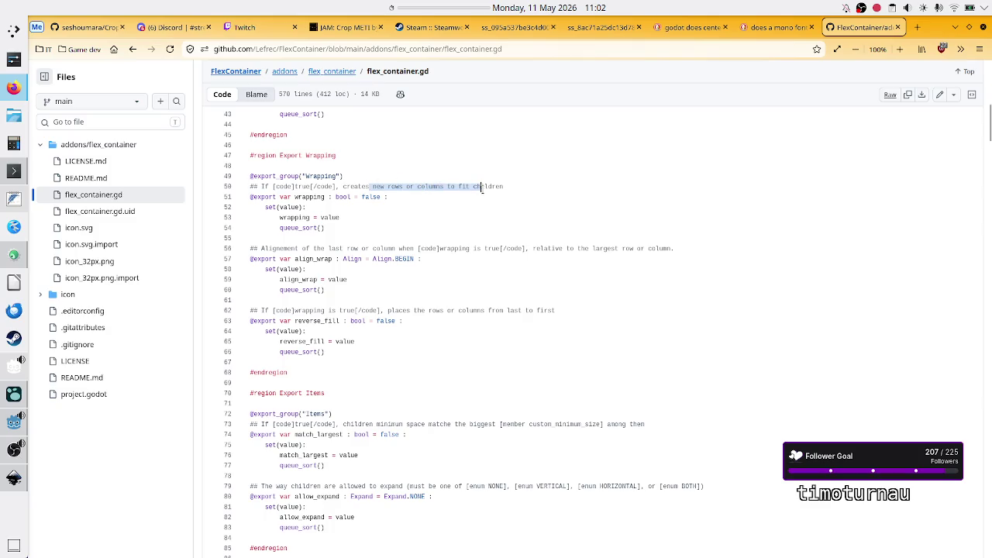
click(482, 188)
drag(359, 186, 456, 186)
click(456, 186)
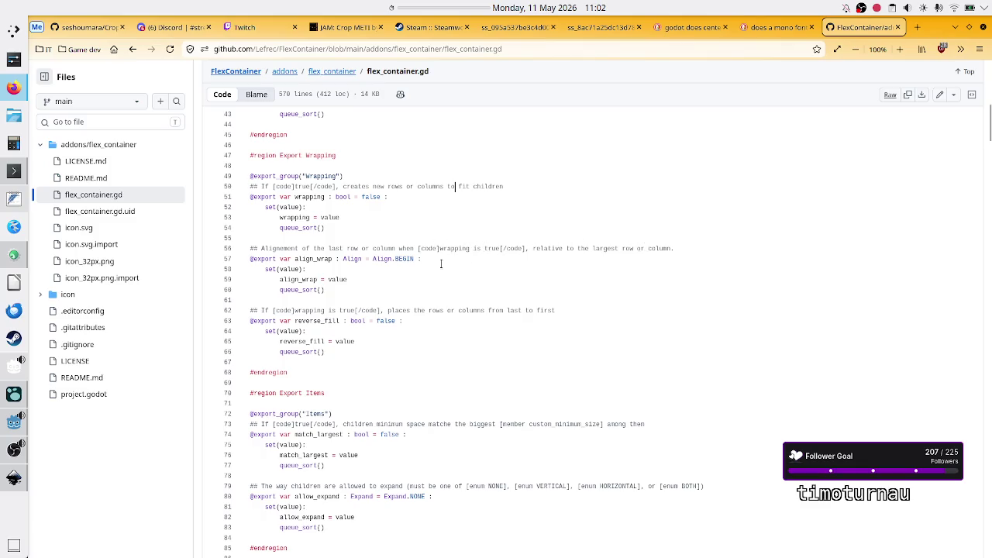
scroll(445, 299, down, 3)
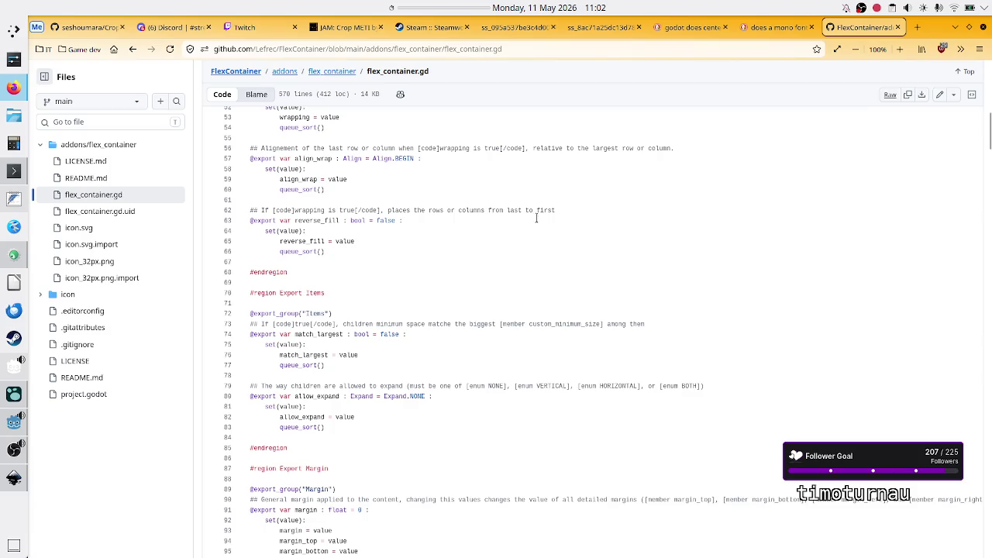
scroll(420, 292, down, 5)
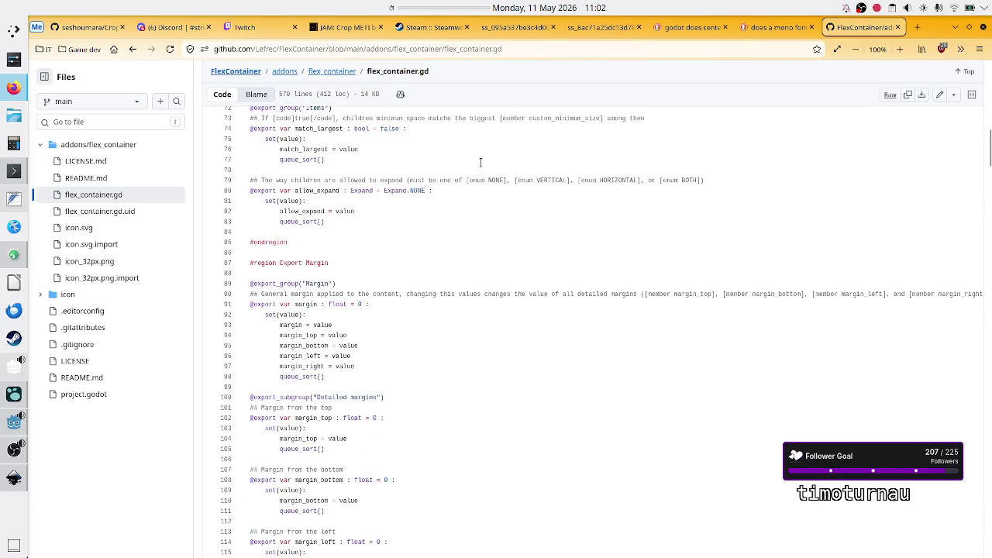
scroll(480, 161, up, 1)
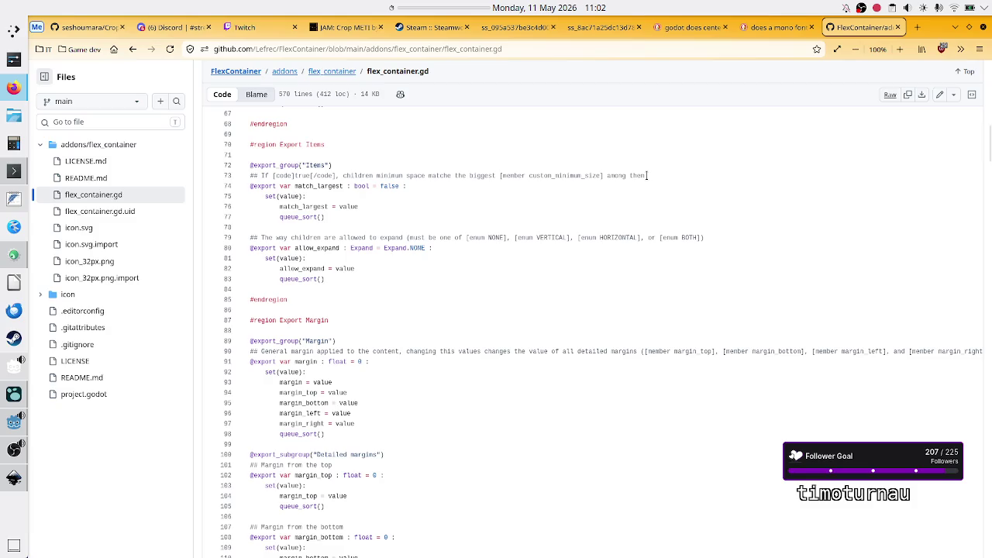
double_click(552, 175)
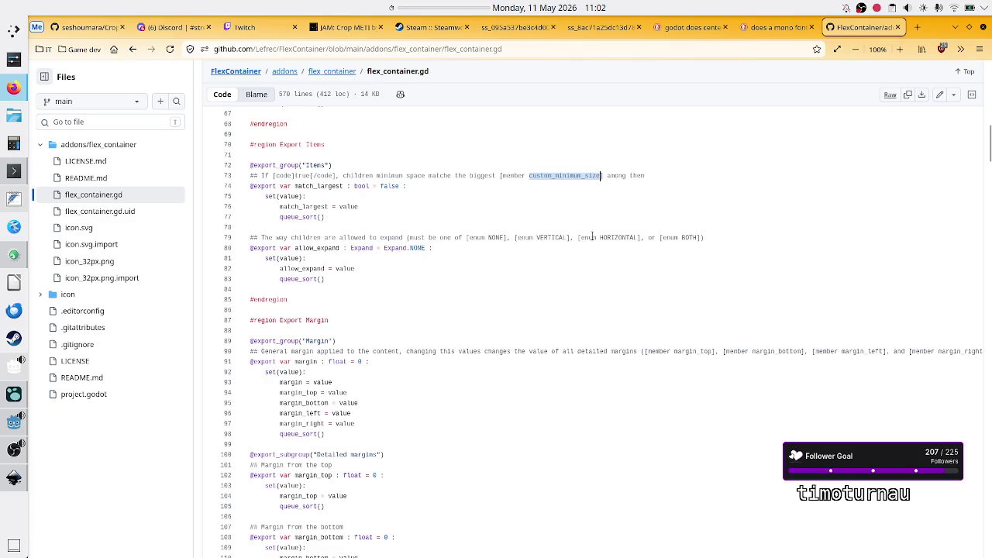
Scroll further through the script, highlighting the children declaration on line 218
scroll(477, 299, right, 1)
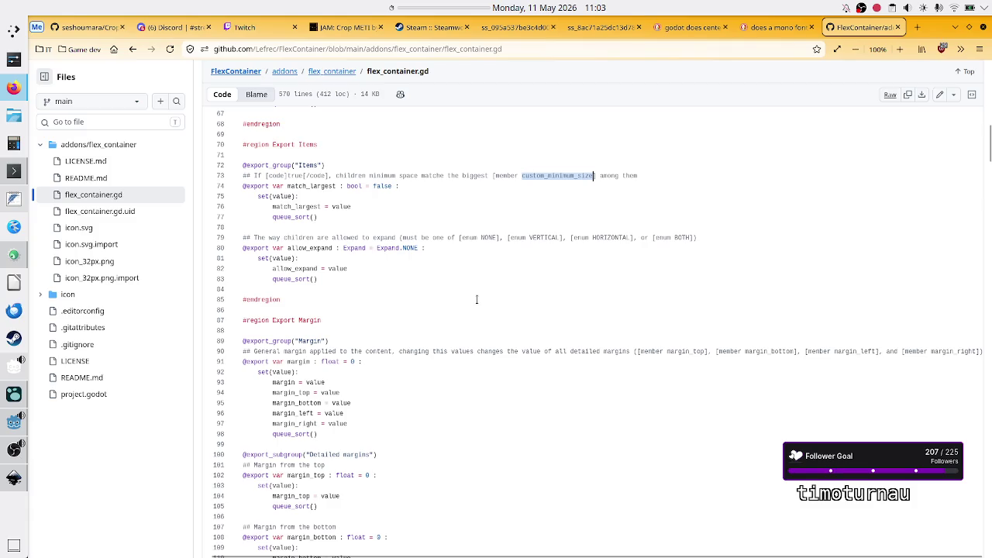
scroll(518, 321, down, 3)
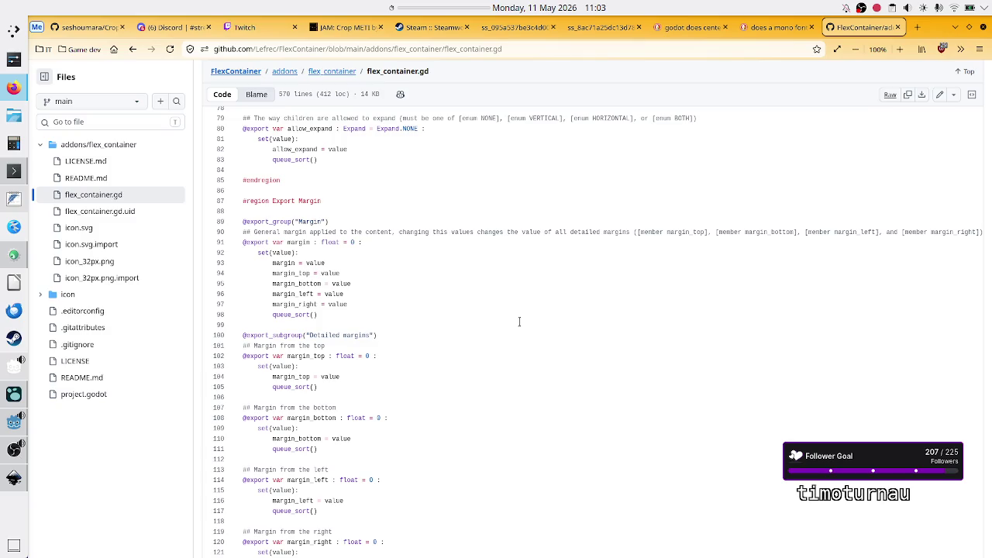
scroll(519, 320, down, 5)
scroll(505, 307, down, 5)
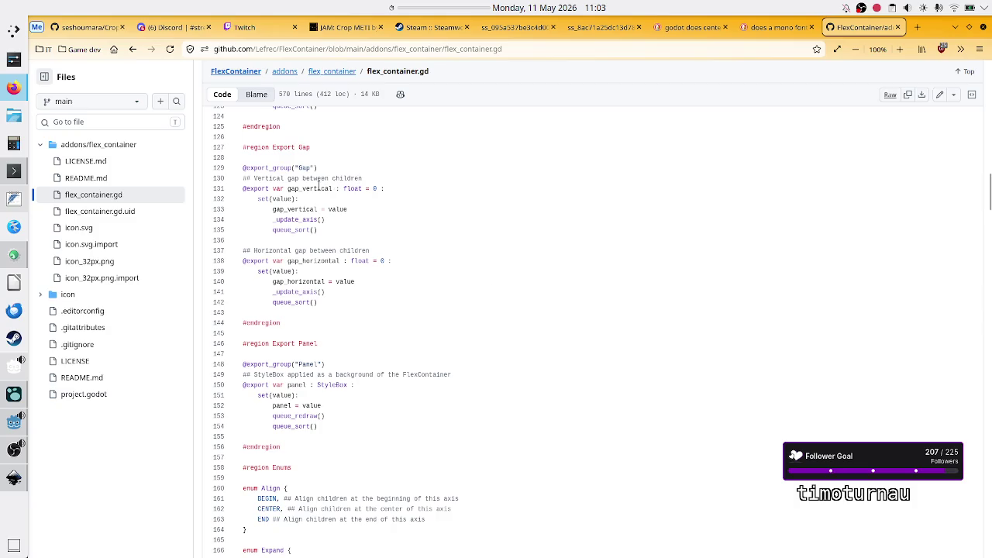
scroll(408, 290, down, 3)
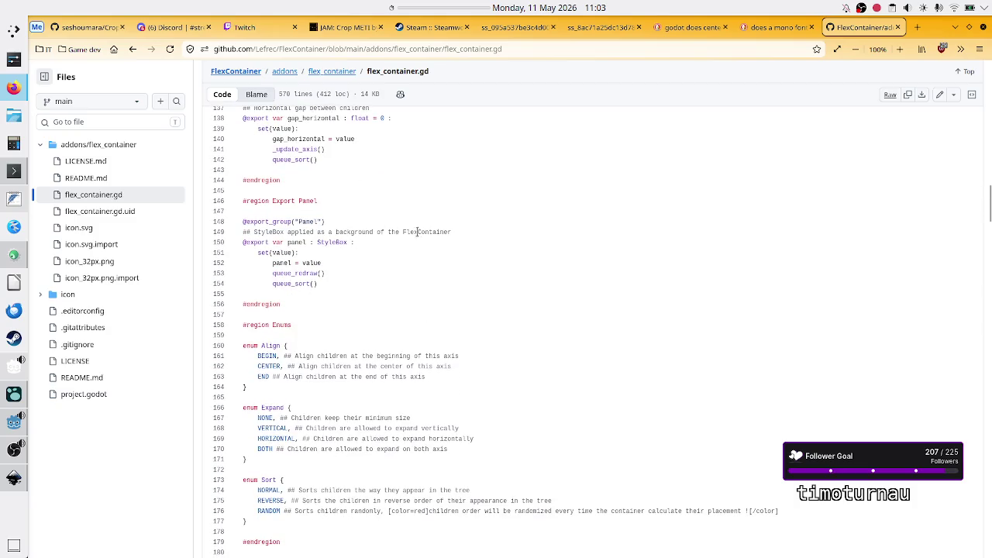
scroll(411, 291, down, 4)
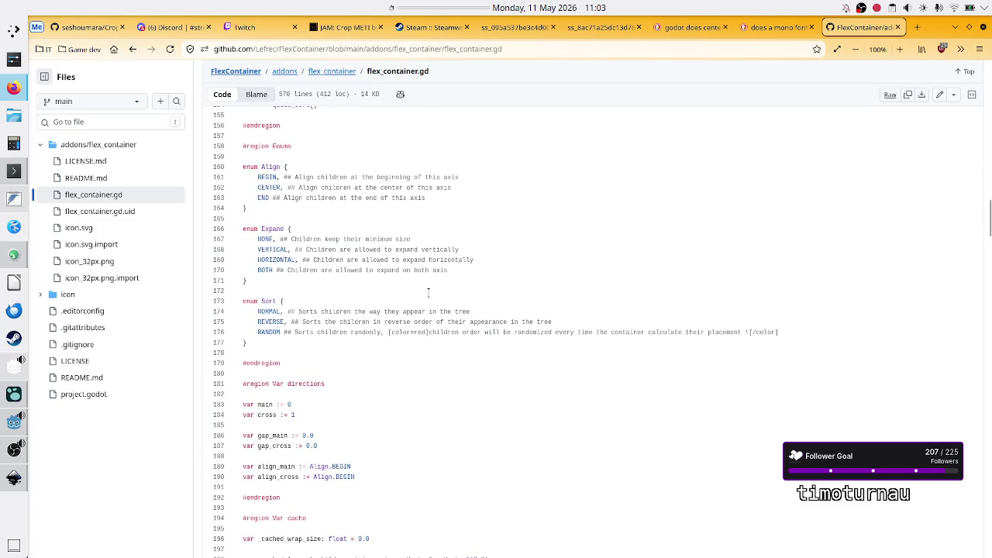
scroll(414, 259, down, 6)
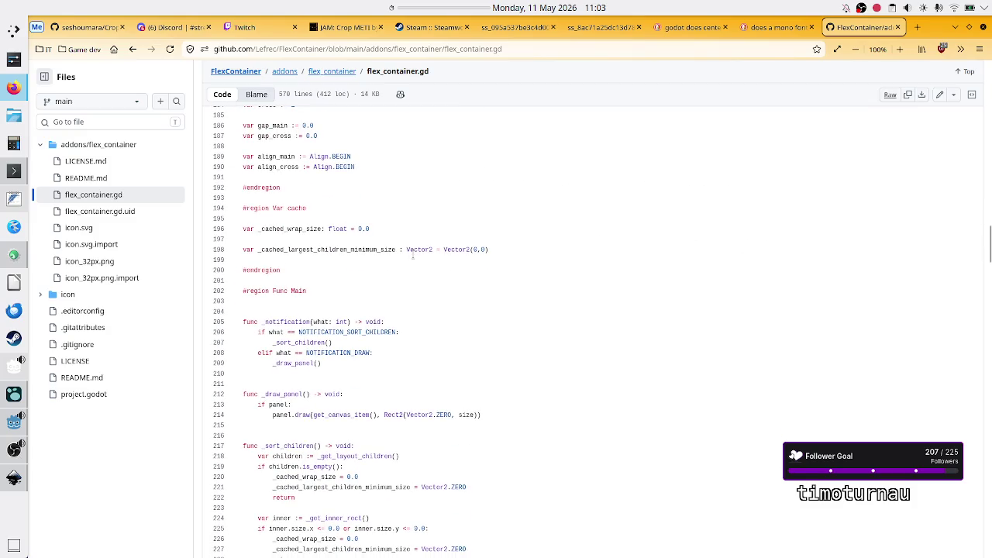
scroll(413, 258, down, 3)
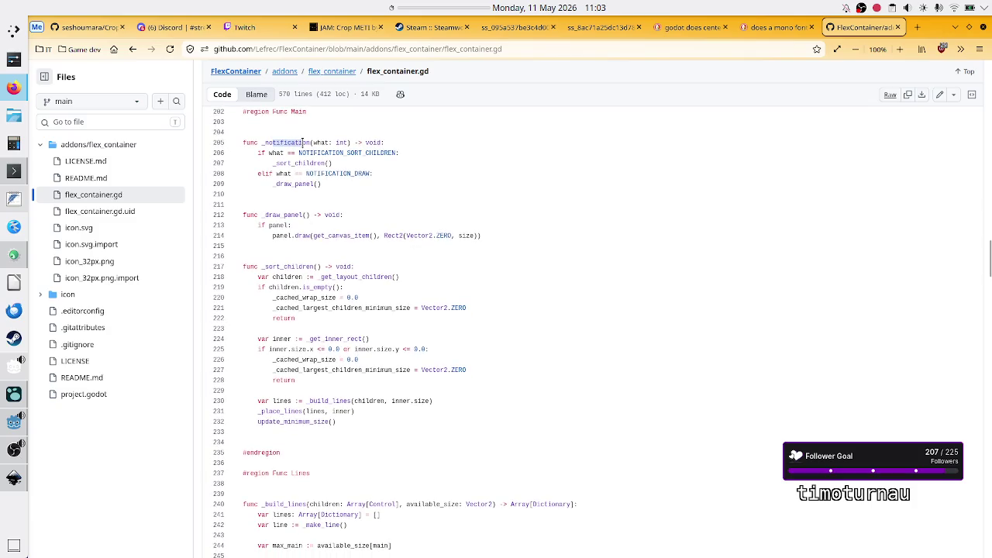
drag(285, 276, 314, 277)
click(314, 276)
Scroll to the end of flex_container.gd to read the closing helper functions
scroll(309, 334, down, 1)
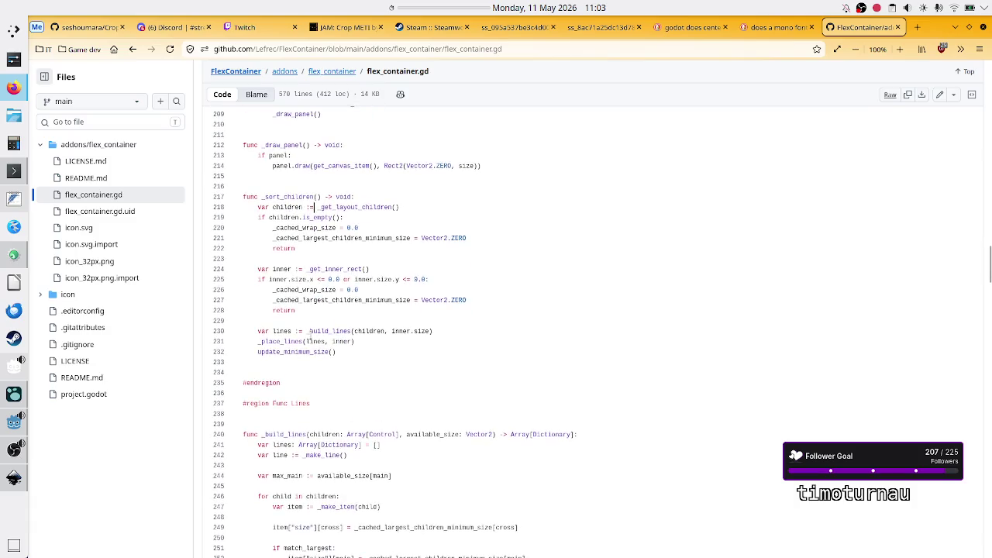
scroll(310, 336, down, 2)
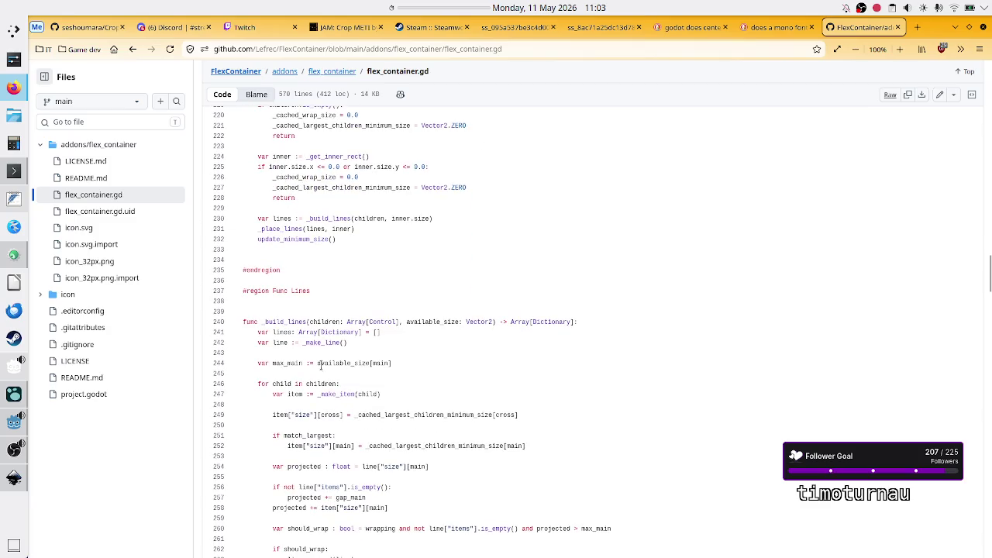
scroll(327, 372, down, 8)
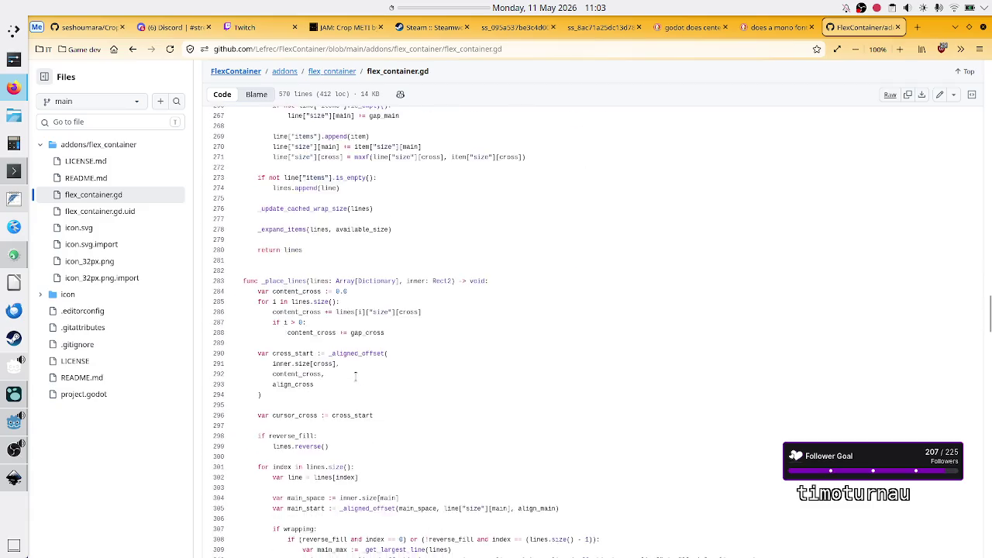
scroll(356, 377, down, 10)
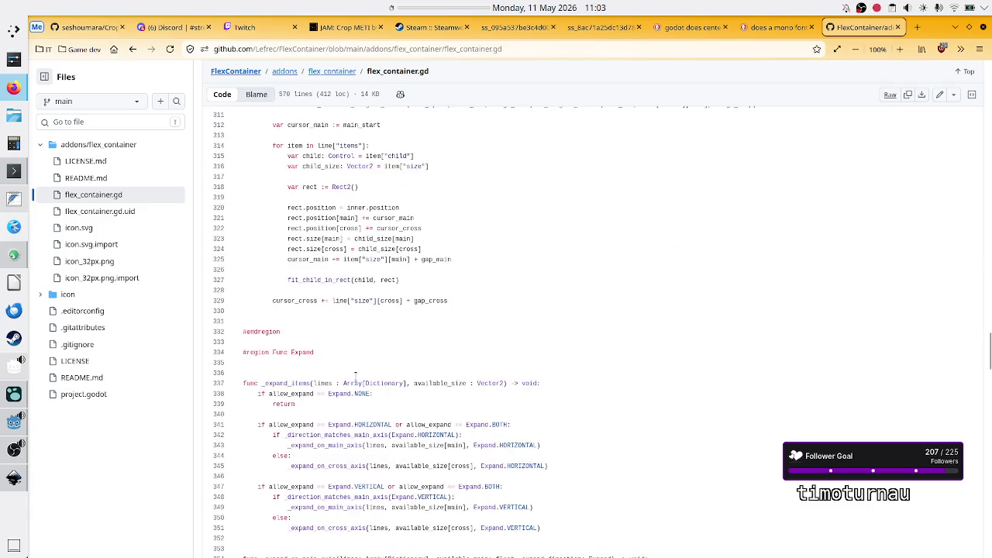
scroll(356, 377, down, 5)
scroll(355, 377, down, 8)
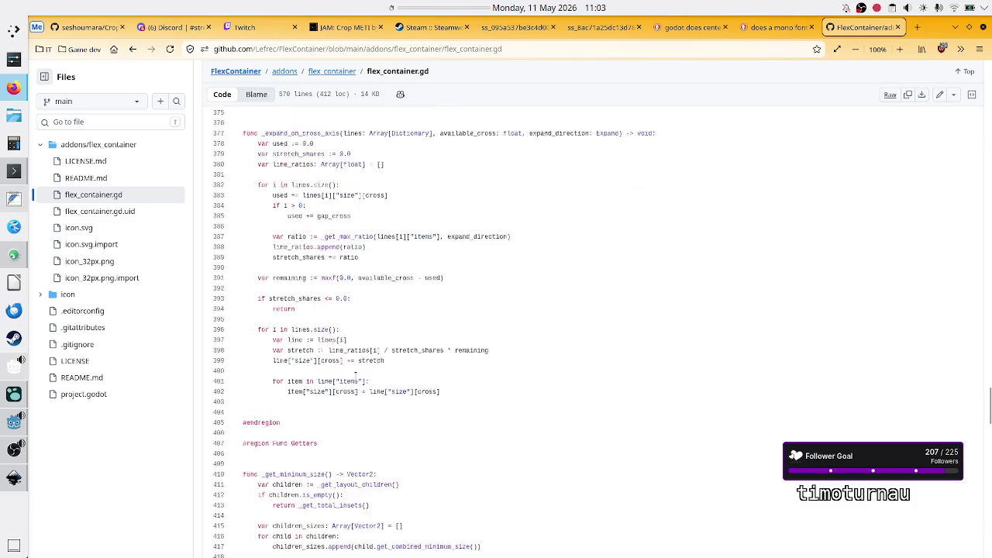
scroll(355, 377, down, 3)
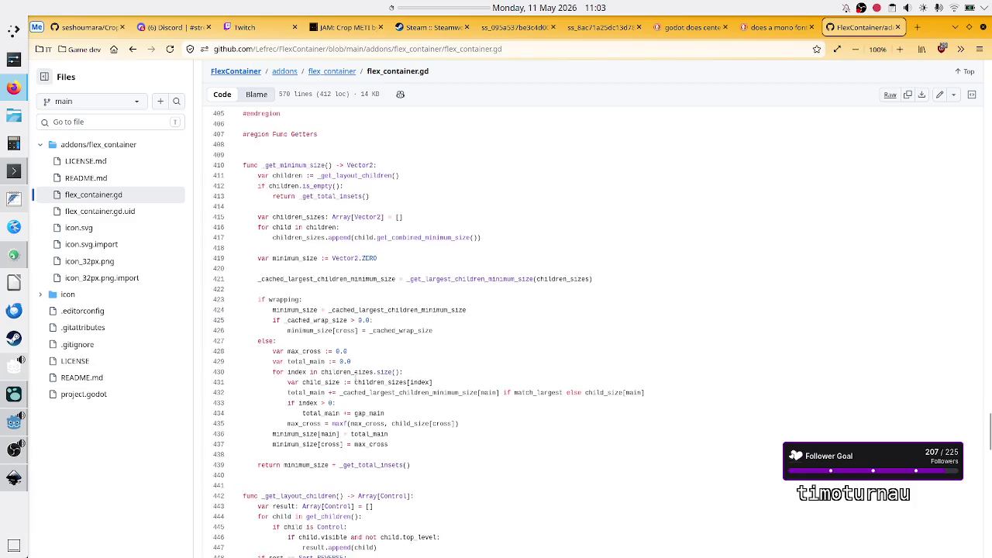
scroll(355, 376, down, 8)
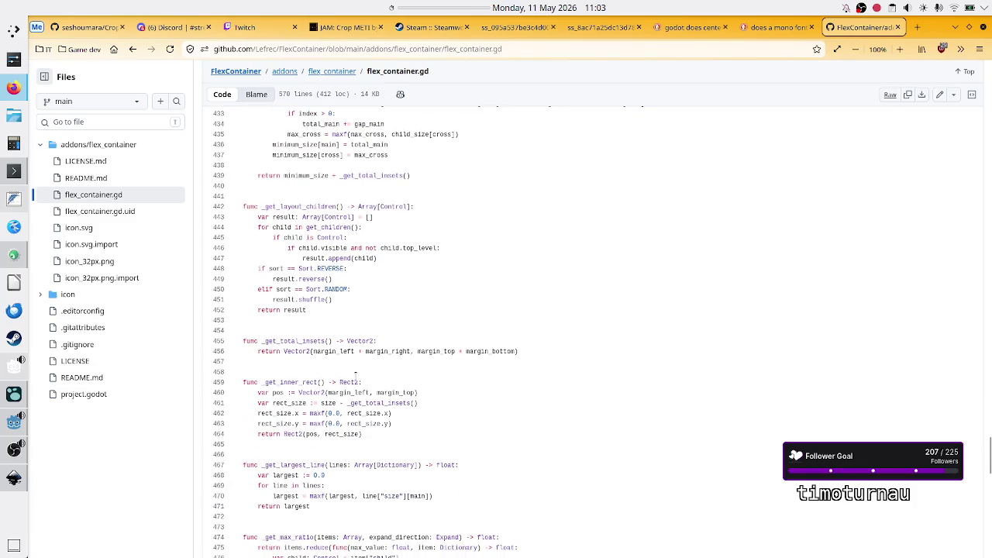
scroll(354, 377, down, 3)
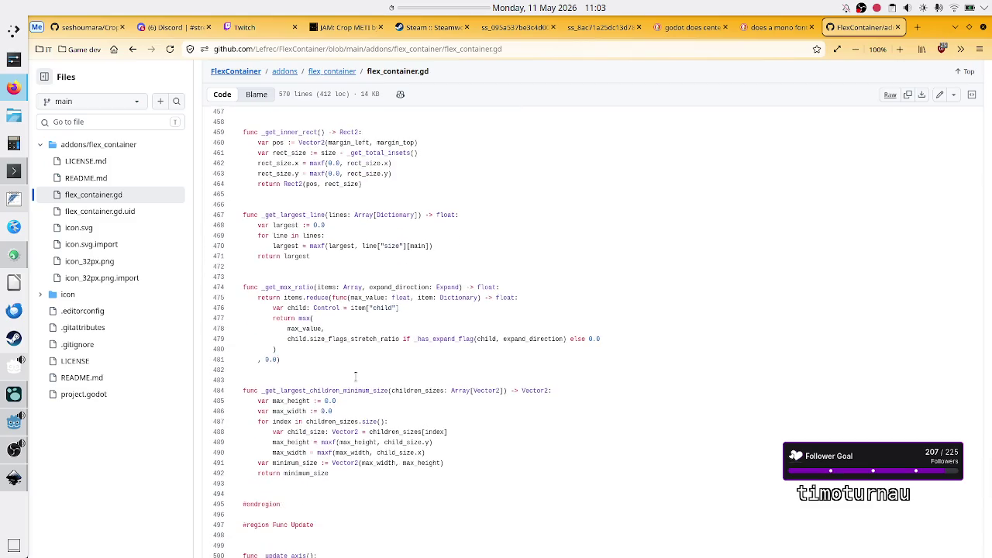
scroll(355, 376, down, 2)
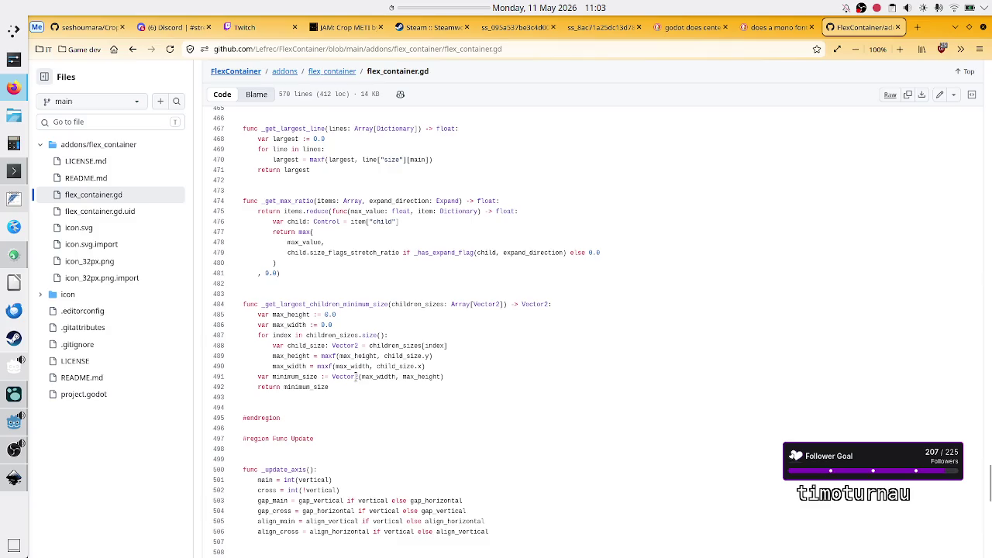
scroll(355, 376, down, 4)
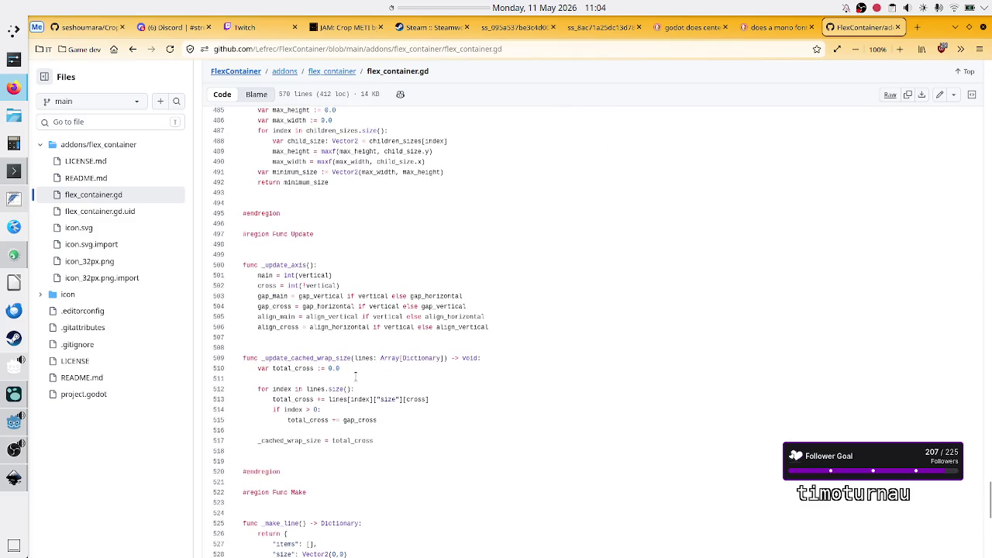
scroll(355, 376, down, 5)
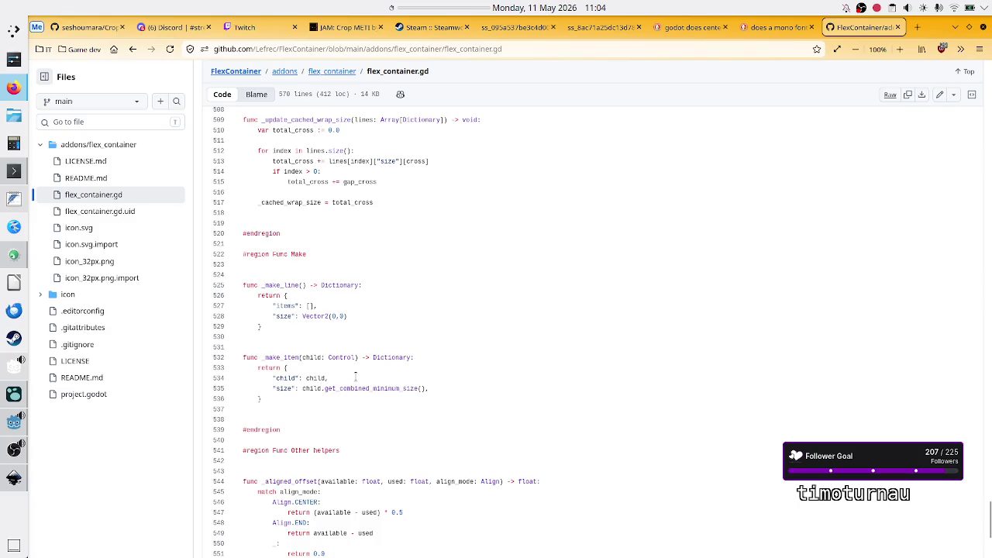
scroll(355, 376, down, 5)
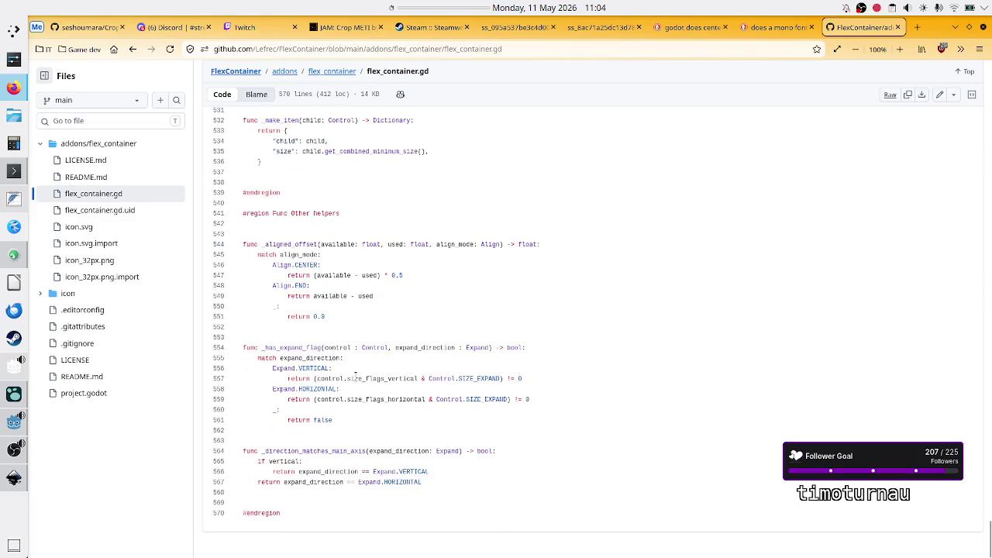
scroll(355, 377, up, 20)
Scroll back to the class description at the top of the script, then bring the Godot editor forward
scroll(354, 376, up, 20)
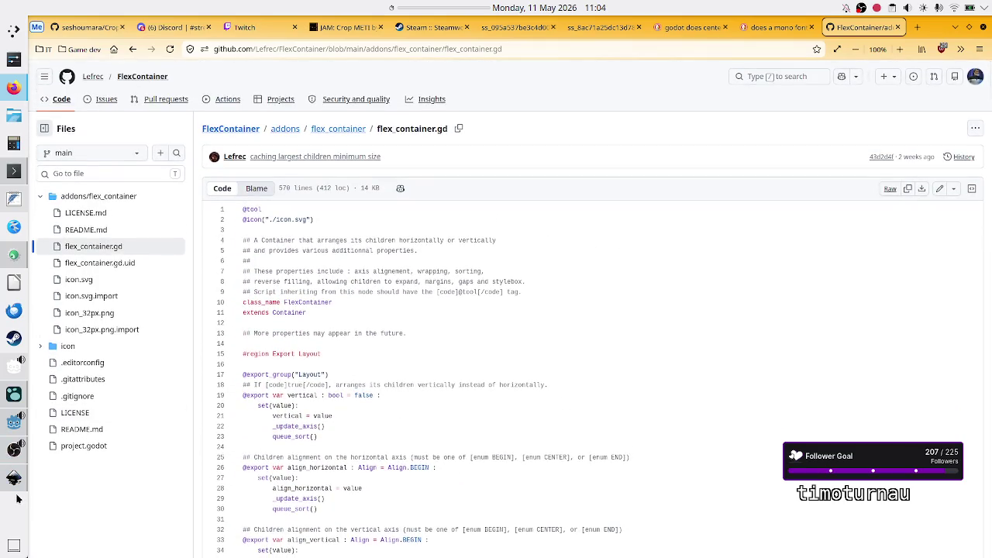
mouse_move(12, 450)
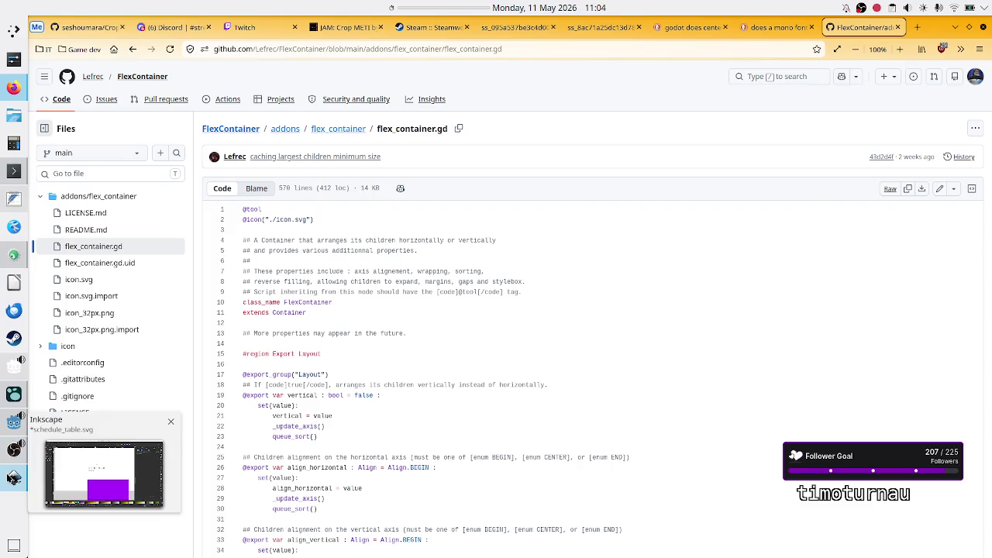
mouse_move(4, 427)
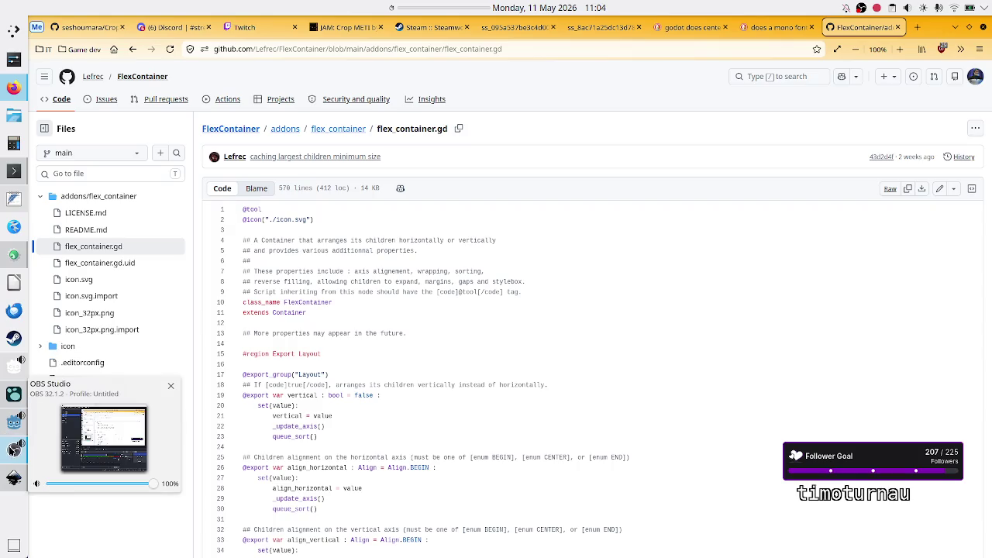
click(10, 419)
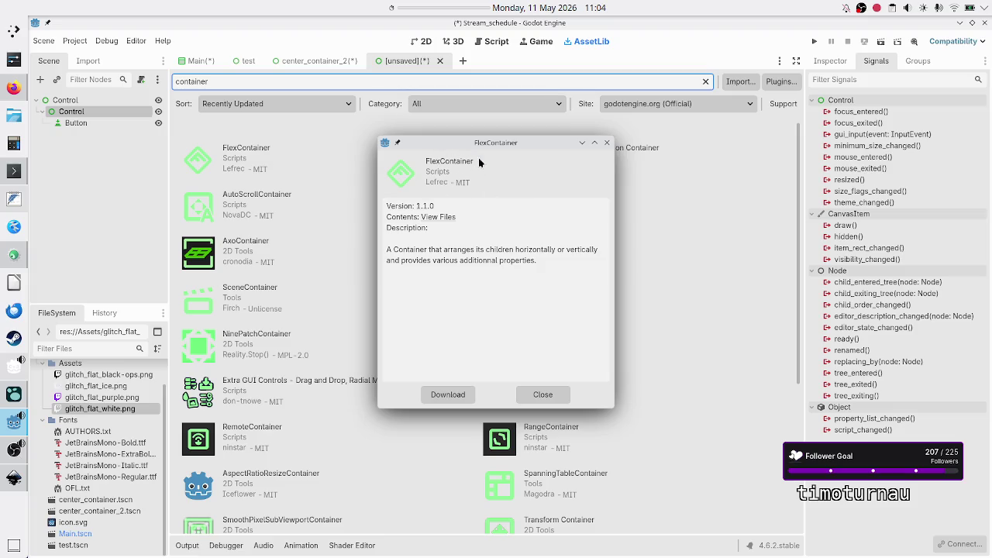
Close the FlexContainer asset details and return to the script in the browser
click(543, 395)
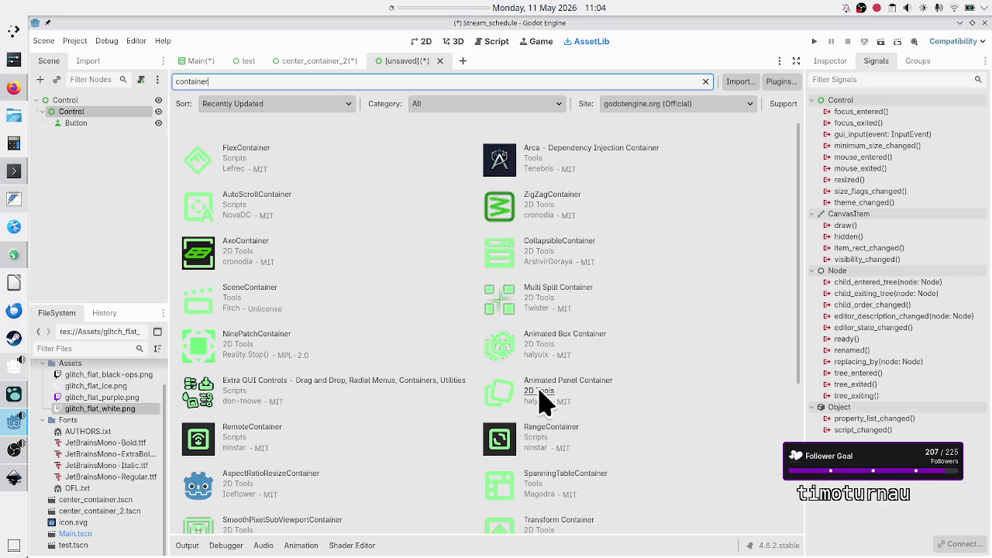
click(15, 88)
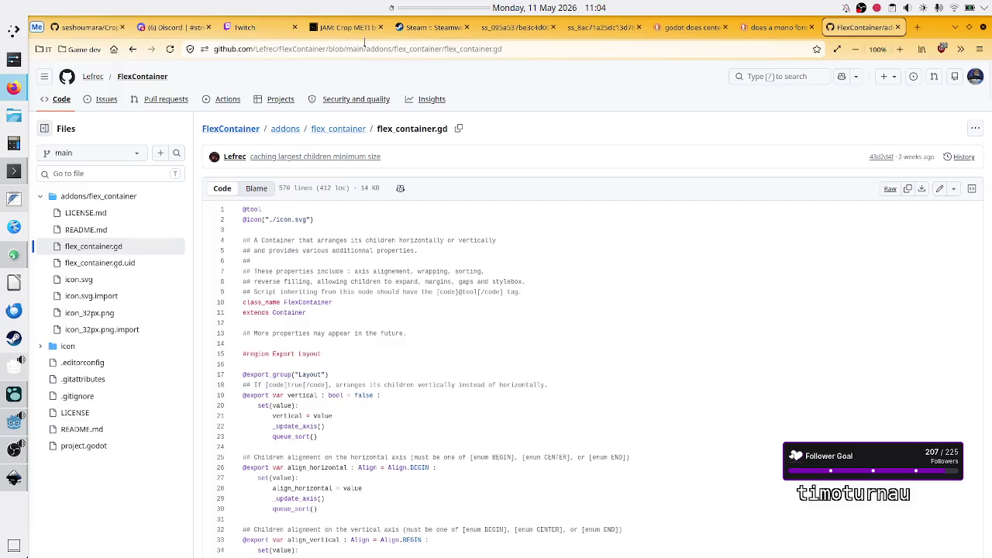
Run a DuckDuckGo image search for 'css flexbox layout' in a new tab, then return to GitHub
click(918, 29)
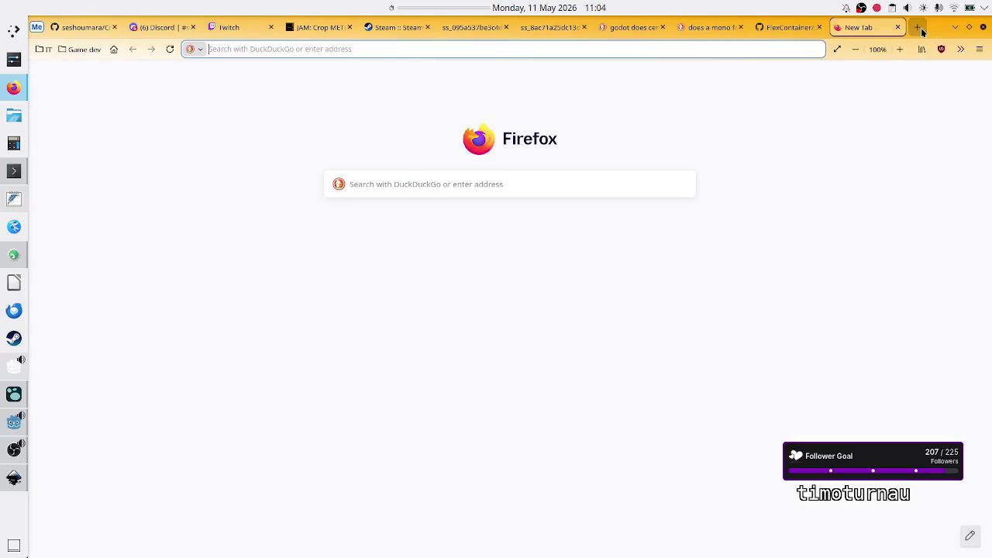
text(css flexbox)
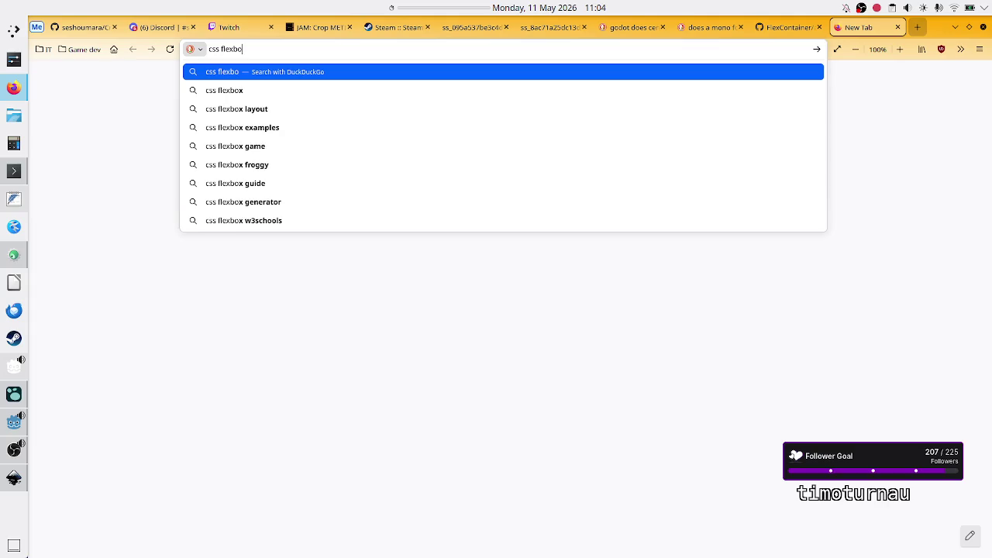
key(Down)
key(Return)
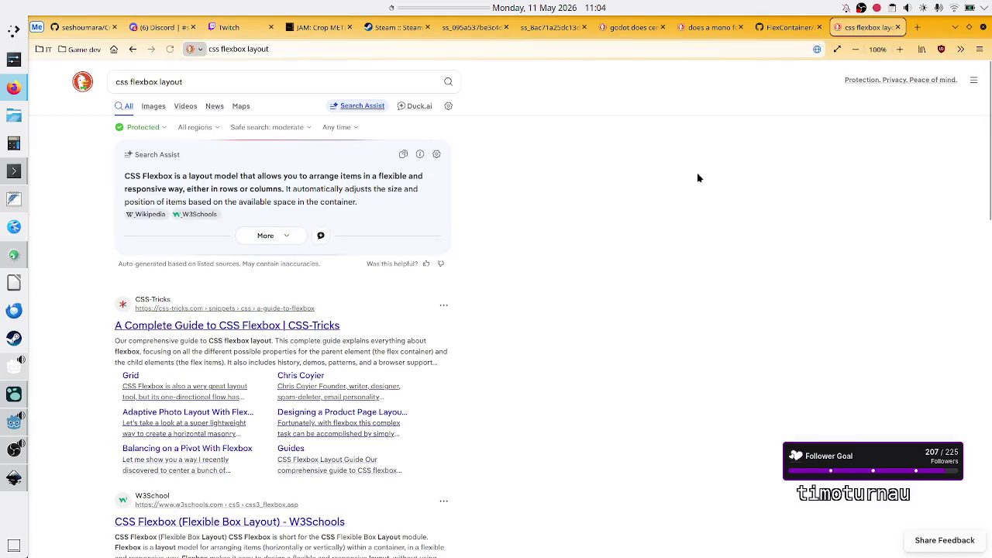
click(151, 106)
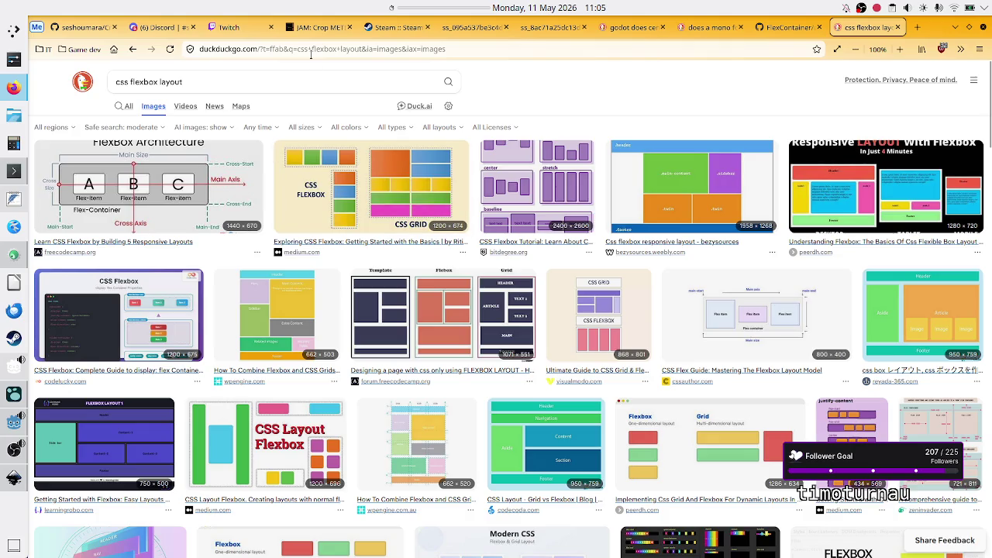
click(791, 27)
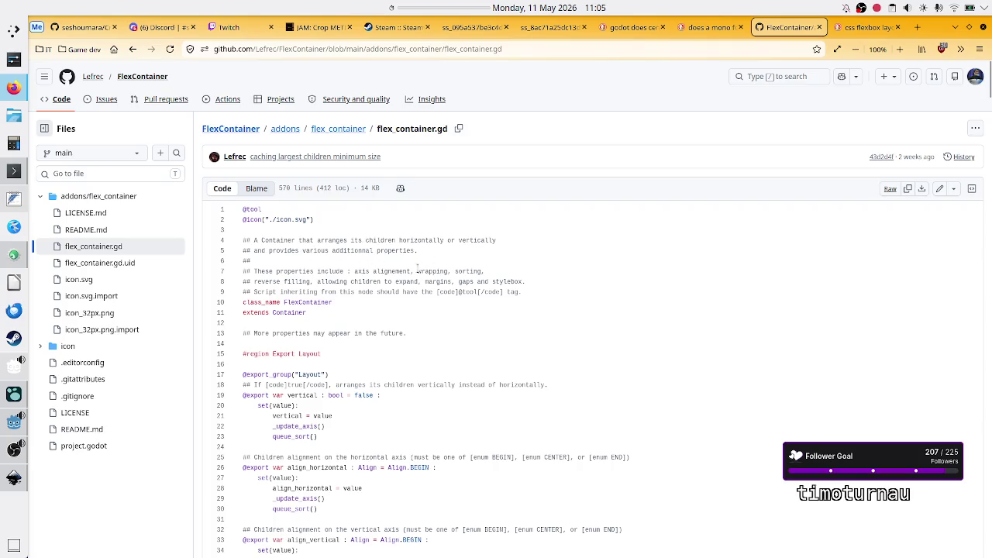
Highlight the script's property and inheritance notes, then view and close the flexbox image results
mouse_move(370, 275)
mouse_down()
mouse_move(306, 281)
mouse_move(420, 282)
mouse_up()
mouse_move(455, 284)
mouse_down()
mouse_move(463, 282)
mouse_move(272, 282)
mouse_move(271, 292)
mouse_move(402, 291)
mouse_up()
click(402, 292)
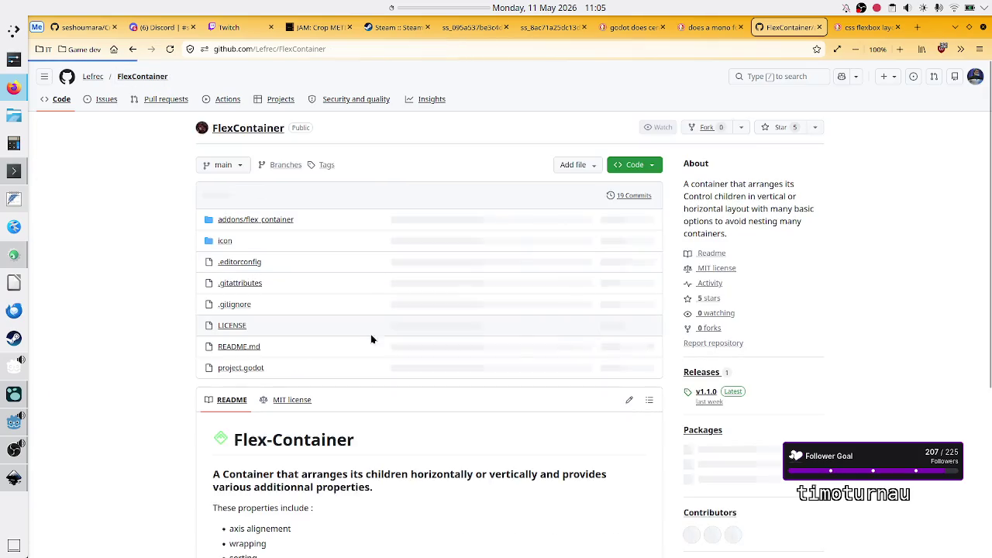
scroll(398, 365, down, 3)
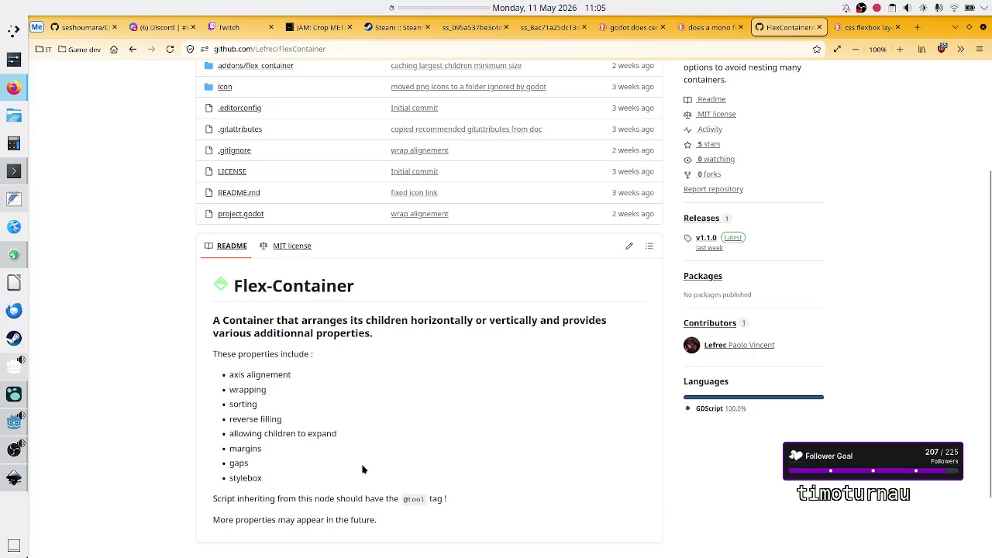
scroll(358, 482, down, 3)
click(858, 30)
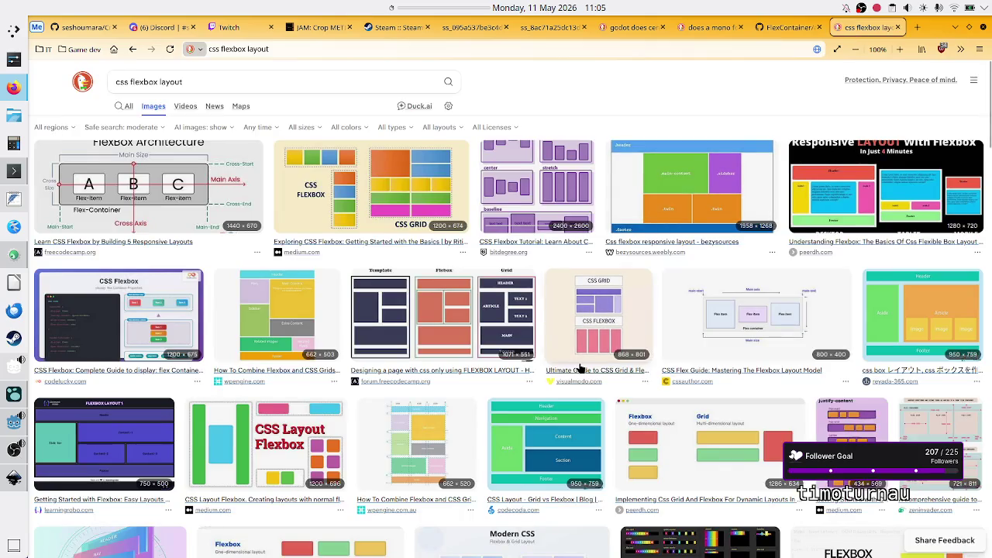
click(897, 27)
Close the FlexContainer and mono-font tabs and open the Reddit container-sizing thread
click(897, 27)
click(897, 27)
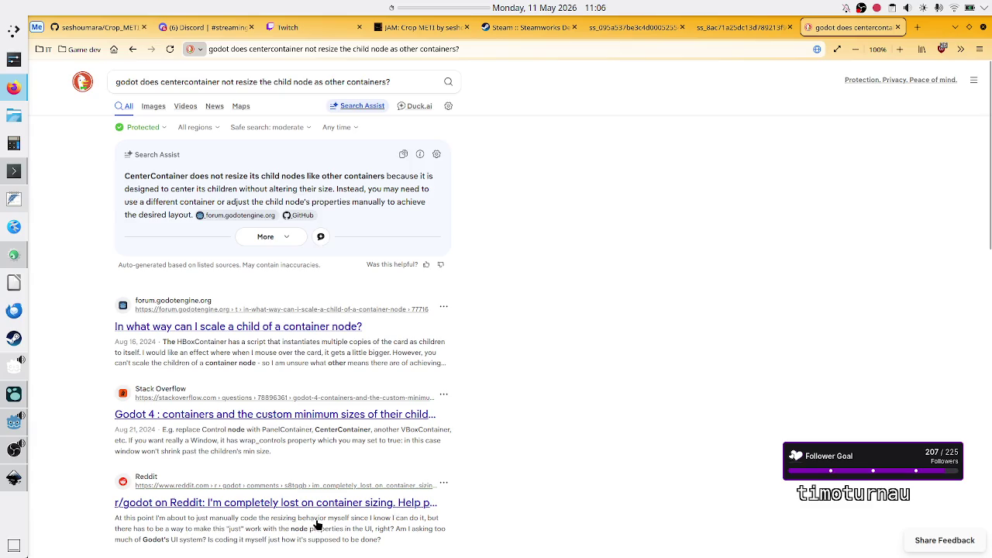
click(193, 503)
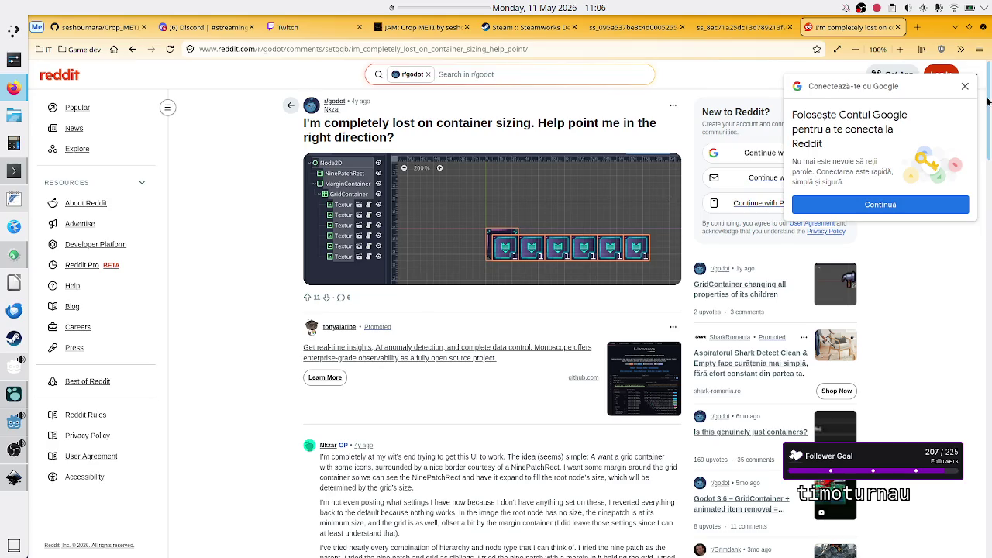
Dismiss the Google sign-in prompt and read the Reddit thread's original post
click(964, 88)
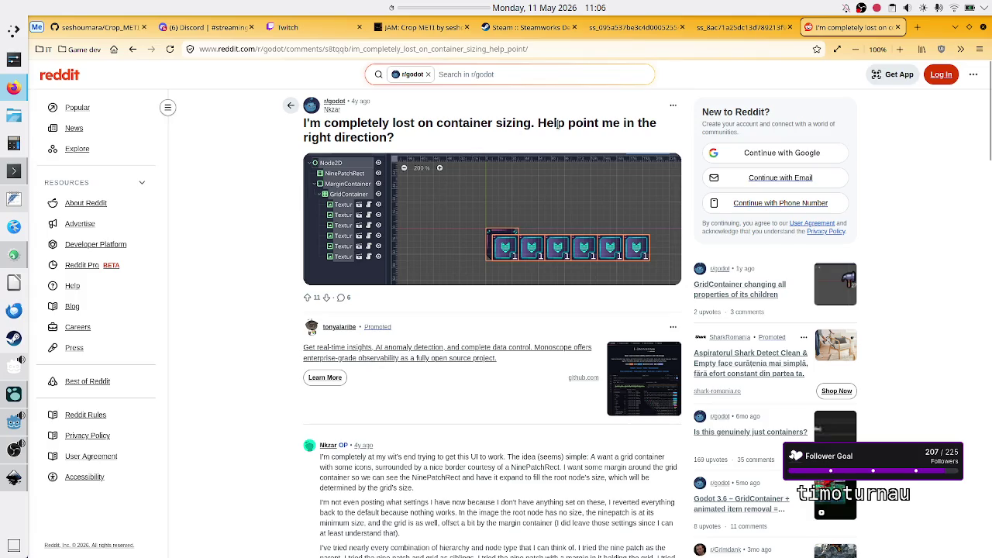
scroll(266, 385, down, 3)
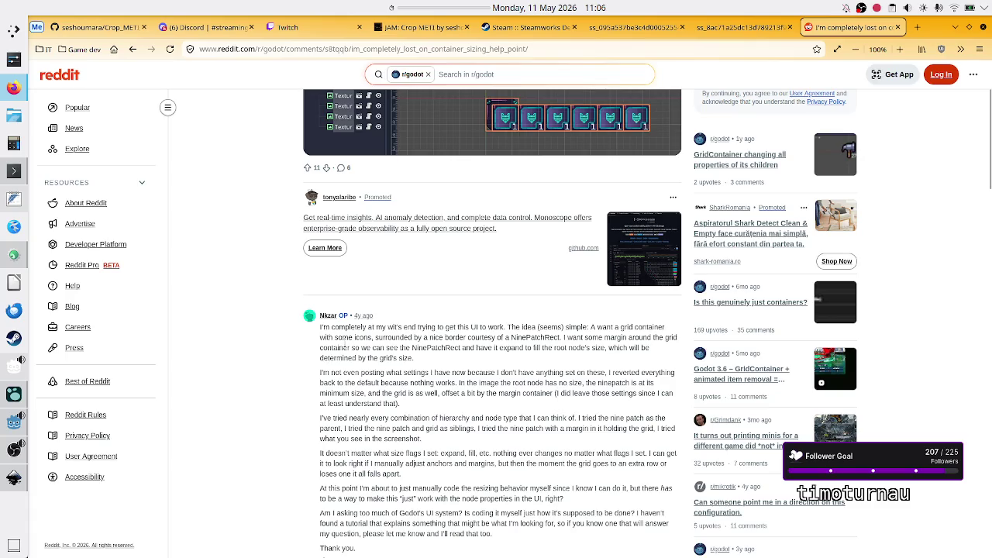
drag(347, 332, 506, 326)
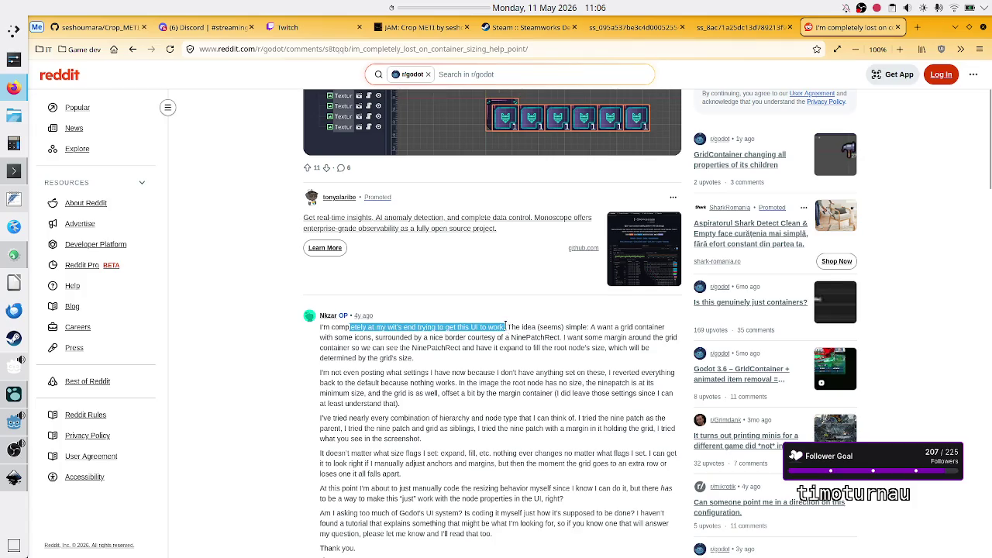
click(518, 326)
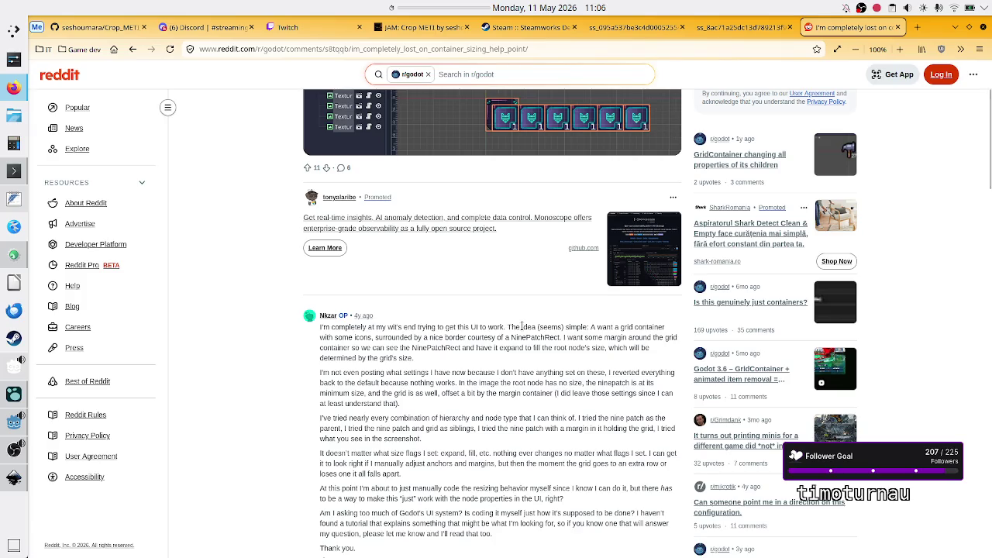
drag(516, 327, 545, 326)
scroll(415, 425, down, 3)
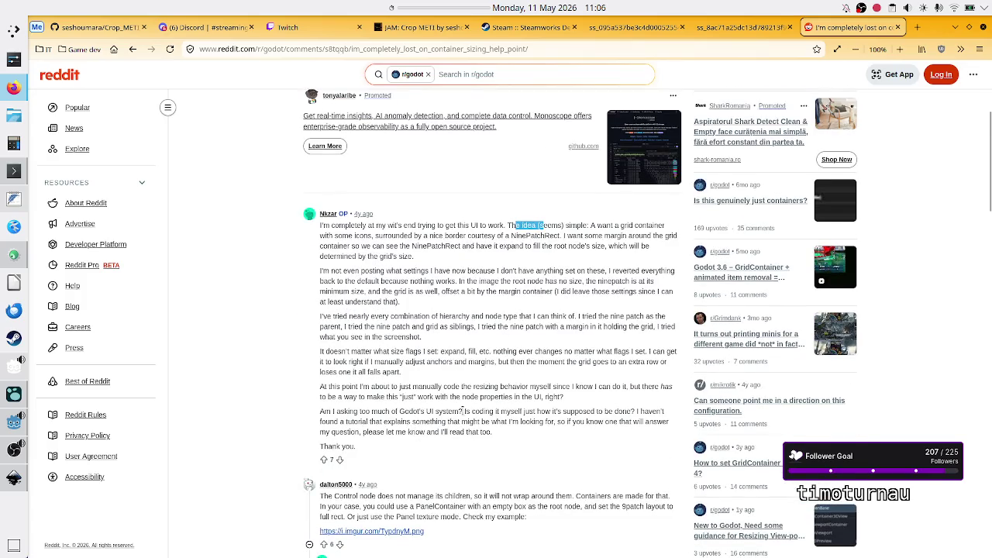
scroll(457, 419, down, 3)
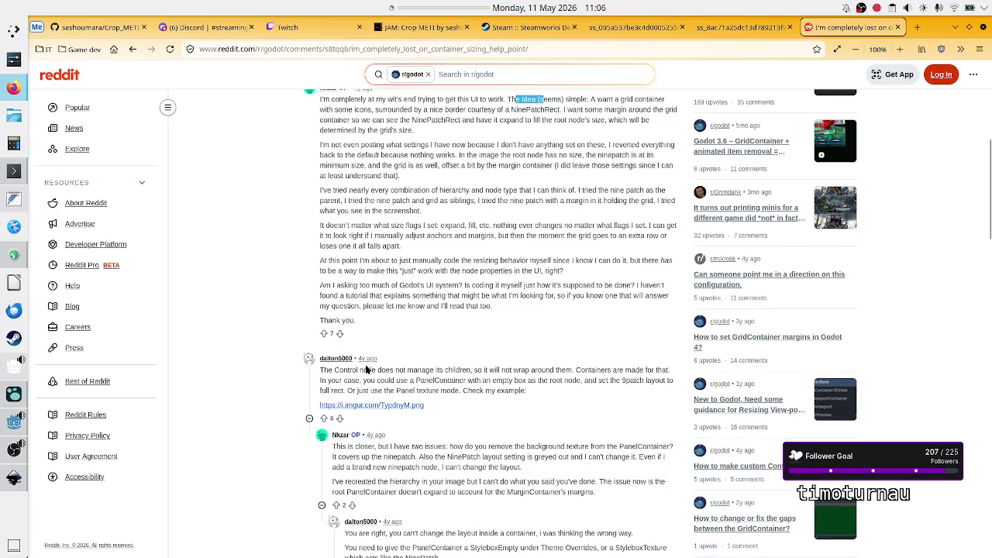
Read the reply about Control not managing children and its PanelContainer and 9patch suggestions
drag(348, 370, 465, 369)
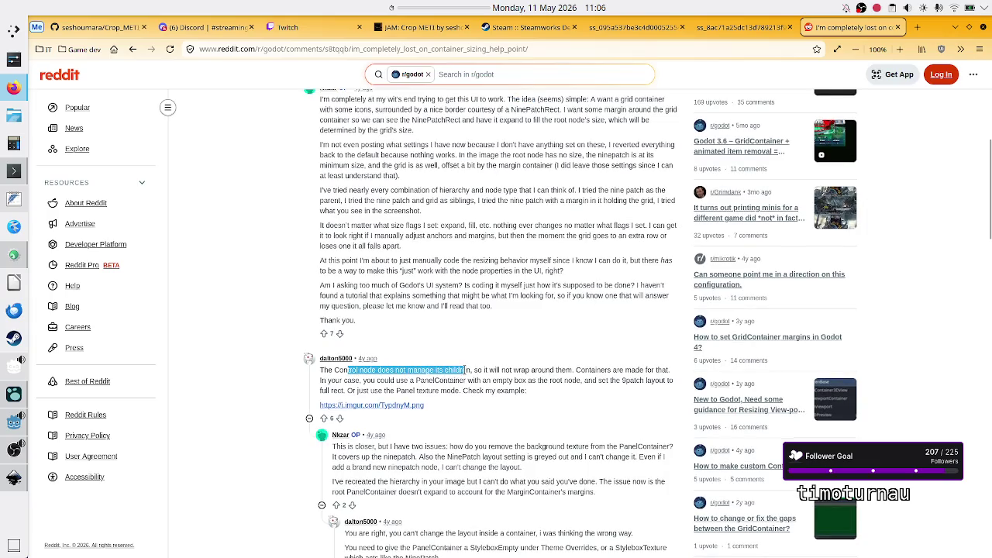
click(465, 370)
drag(525, 369, 568, 369)
click(567, 369)
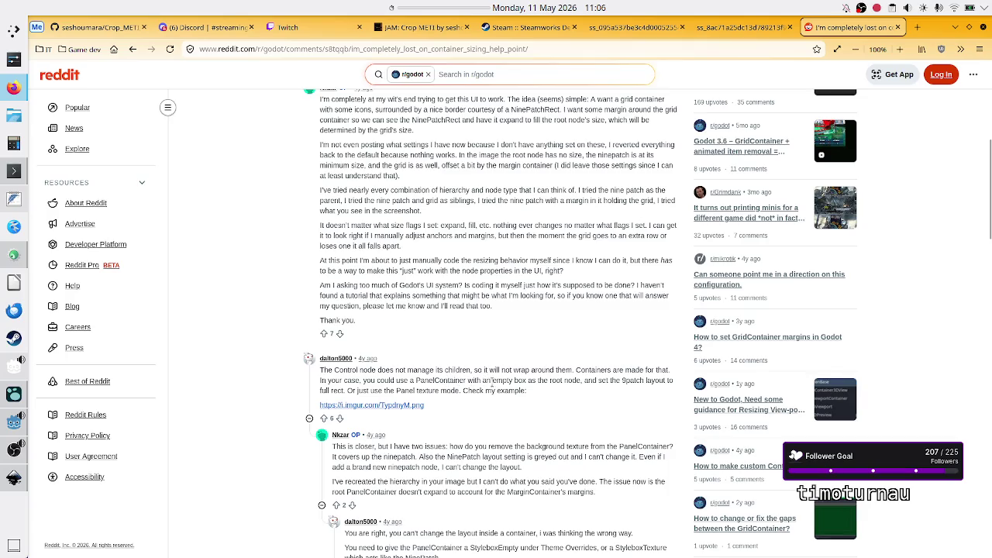
mouse_move(419, 380)
mouse_down()
mouse_move(586, 389)
mouse_move(580, 381)
mouse_up()
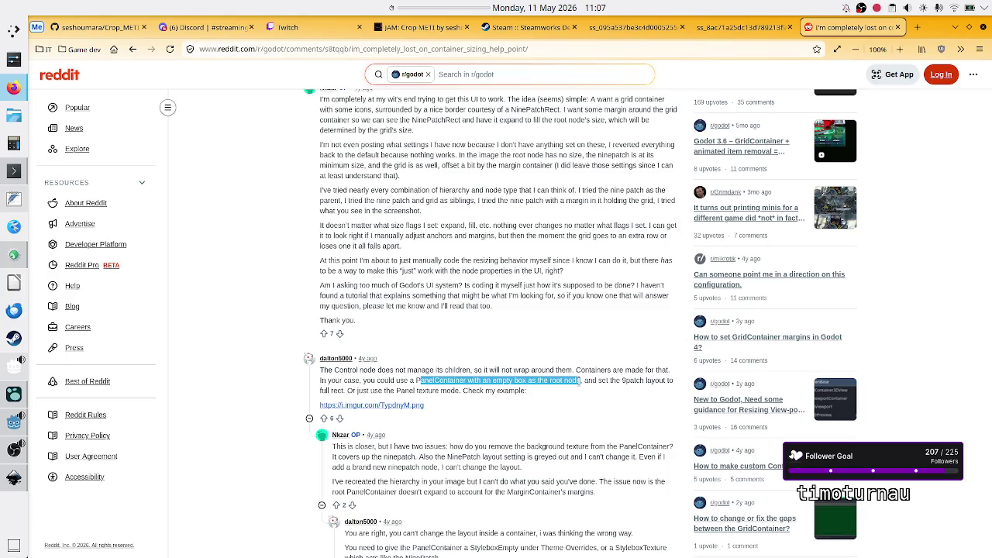
double_click(625, 380)
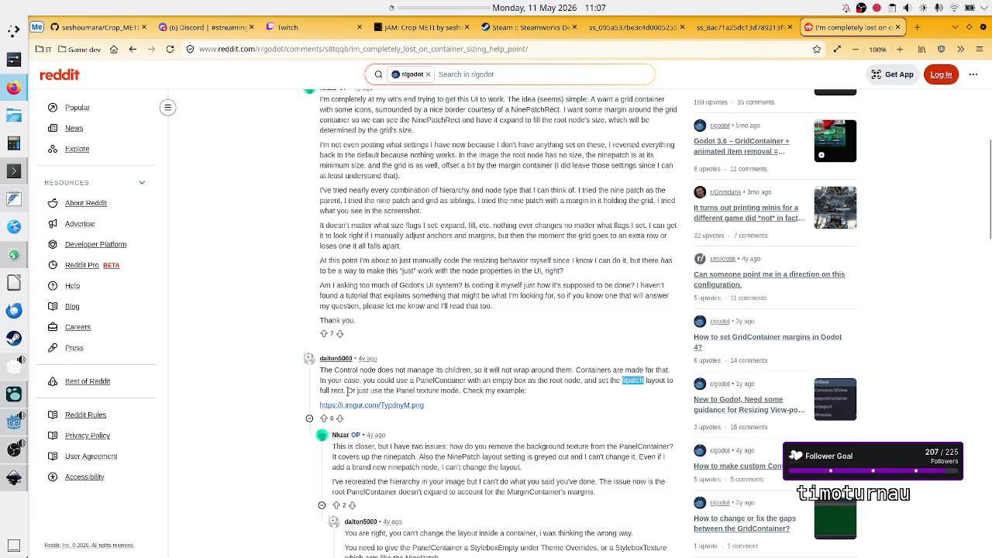
In Godot, create a new User Interface scene and search child node types for 'nine'
click(12, 423)
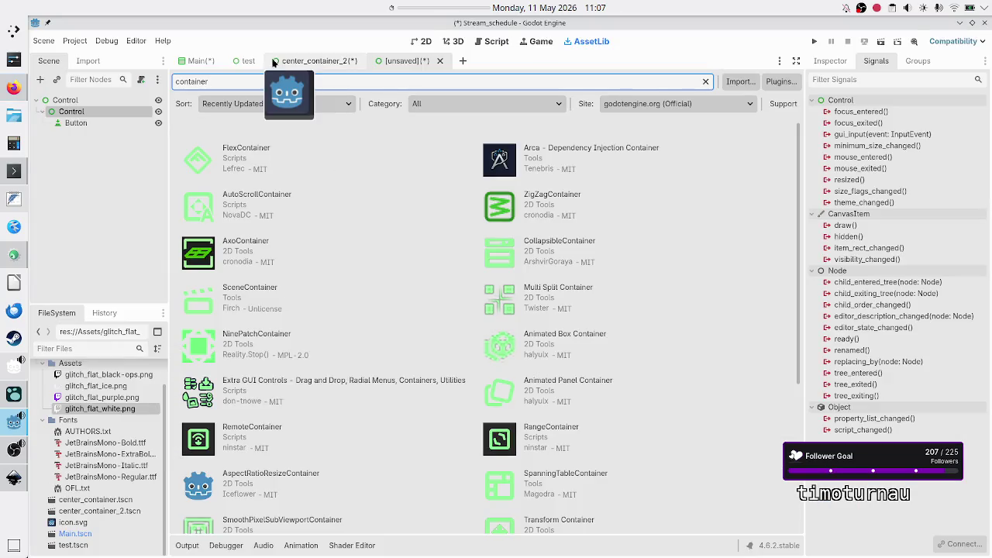
click(467, 61)
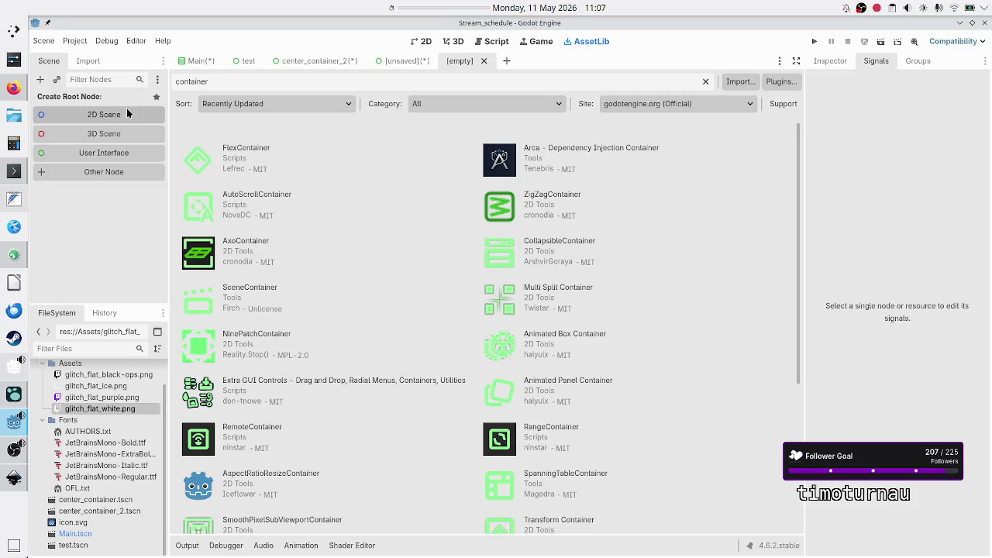
click(110, 156)
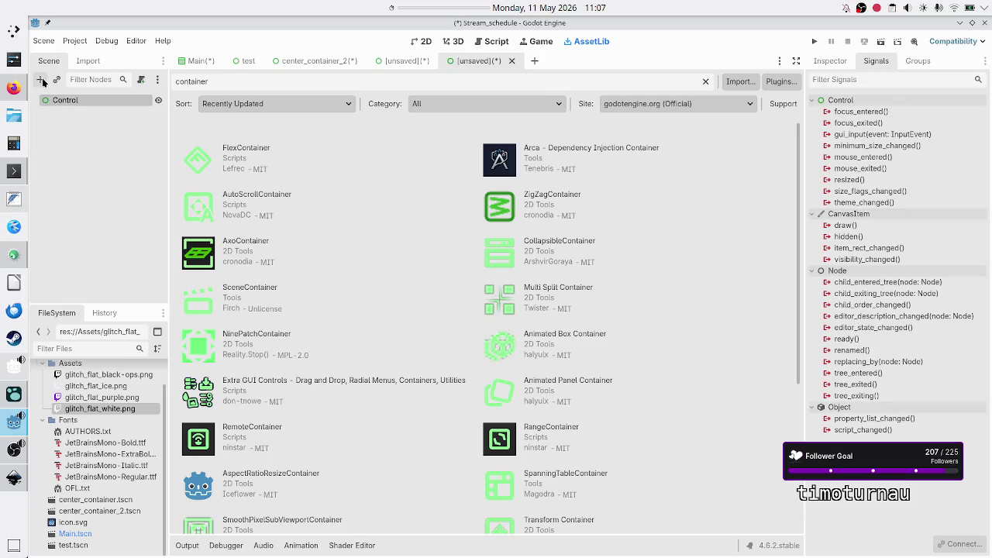
click(41, 80)
text(nine)
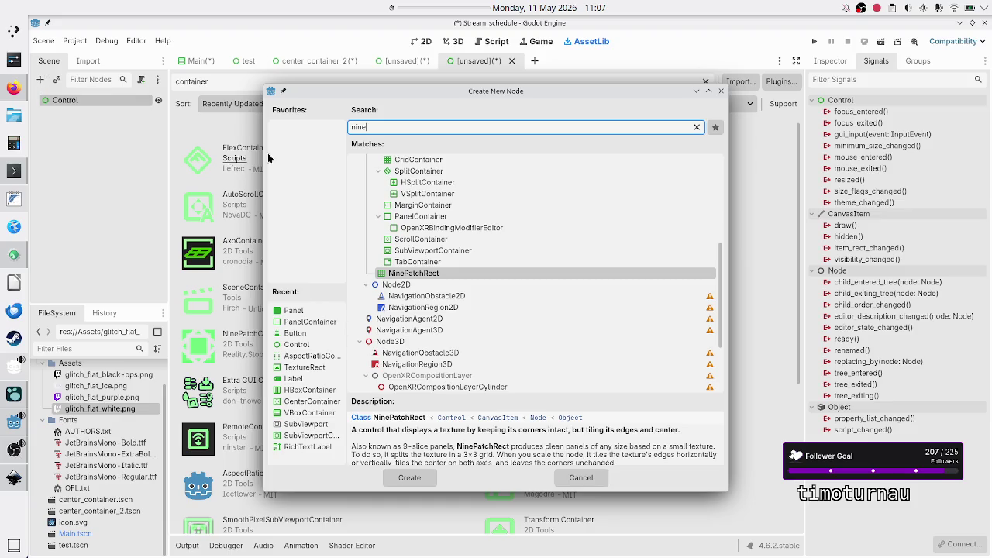
scroll(488, 213, up, 1)
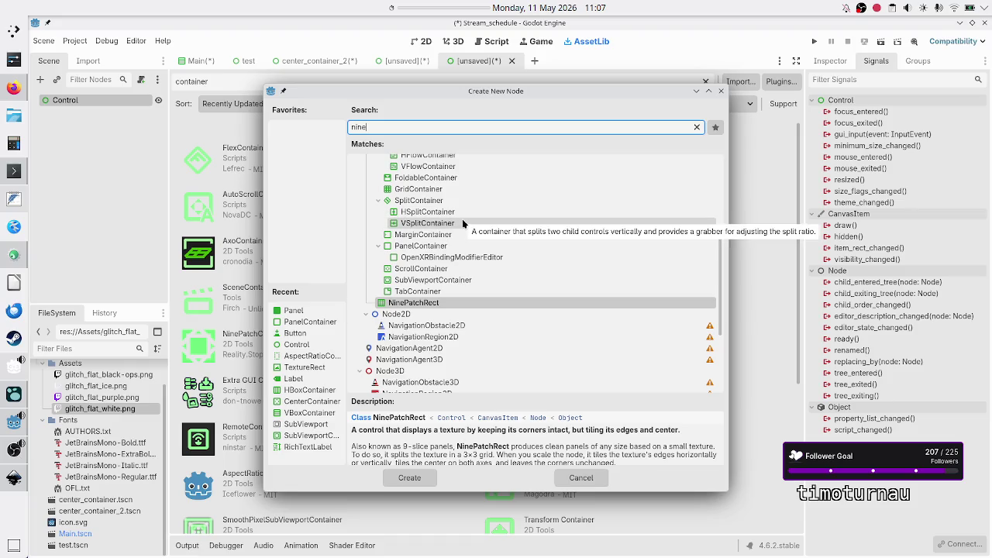
scroll(477, 190, up, 2)
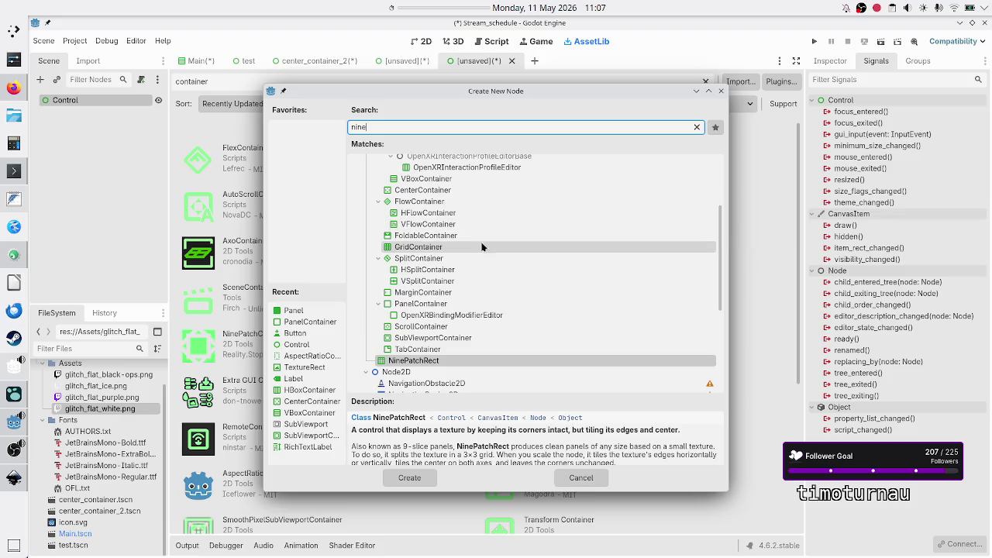
scroll(478, 270, down, 3)
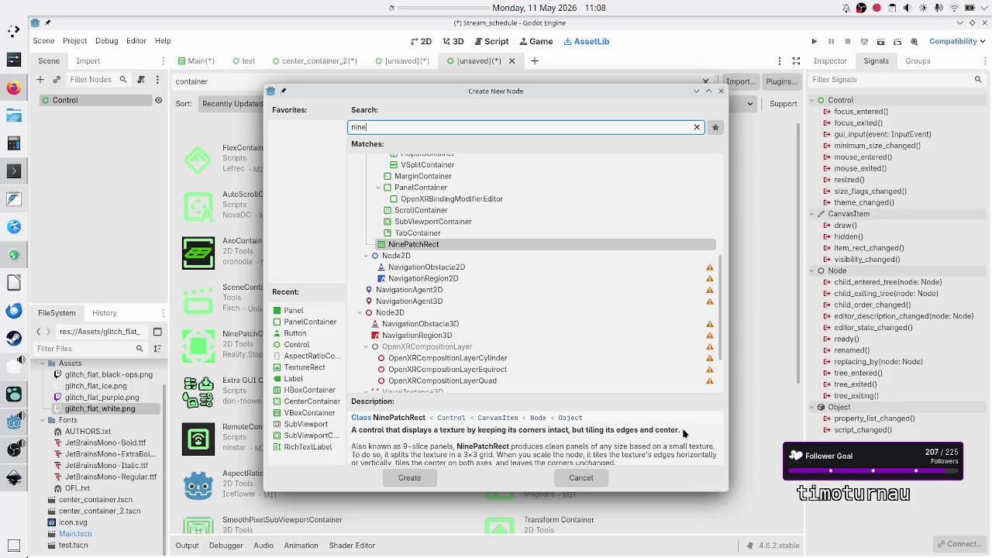
scroll(572, 448, down, 1)
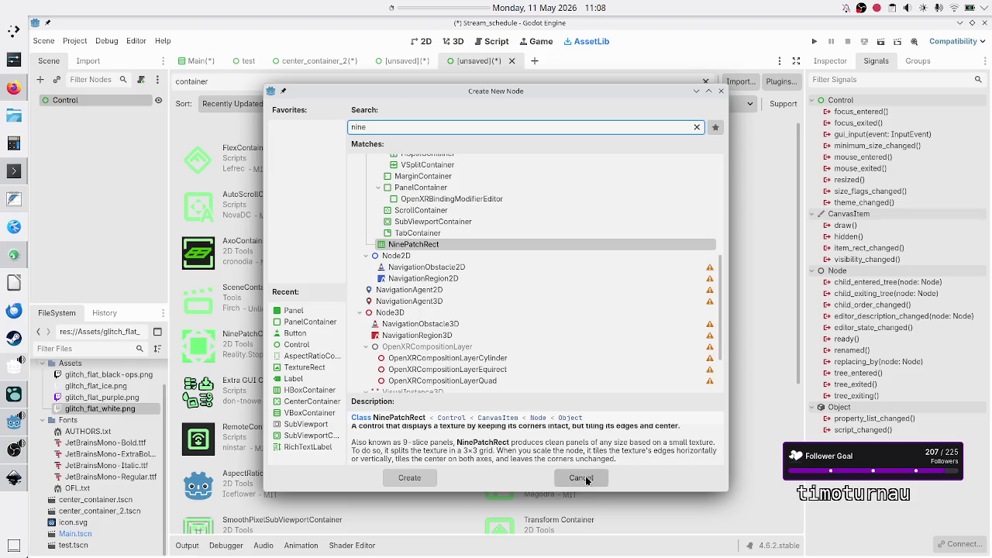
scroll(482, 189, up, 5)
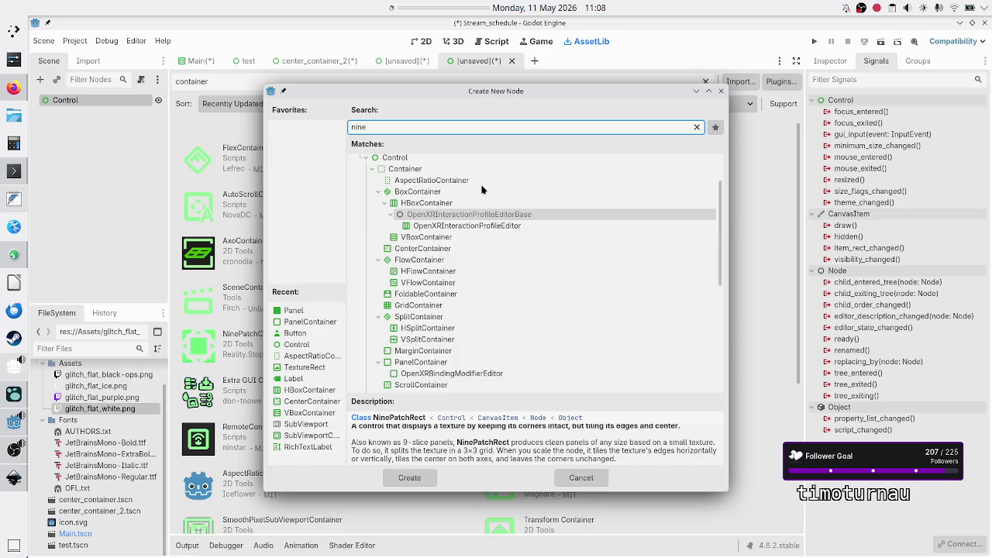
Read the FlowContainer, VFlowContainer and HFlowContainer descriptions, then close Create New Node
click(461, 258)
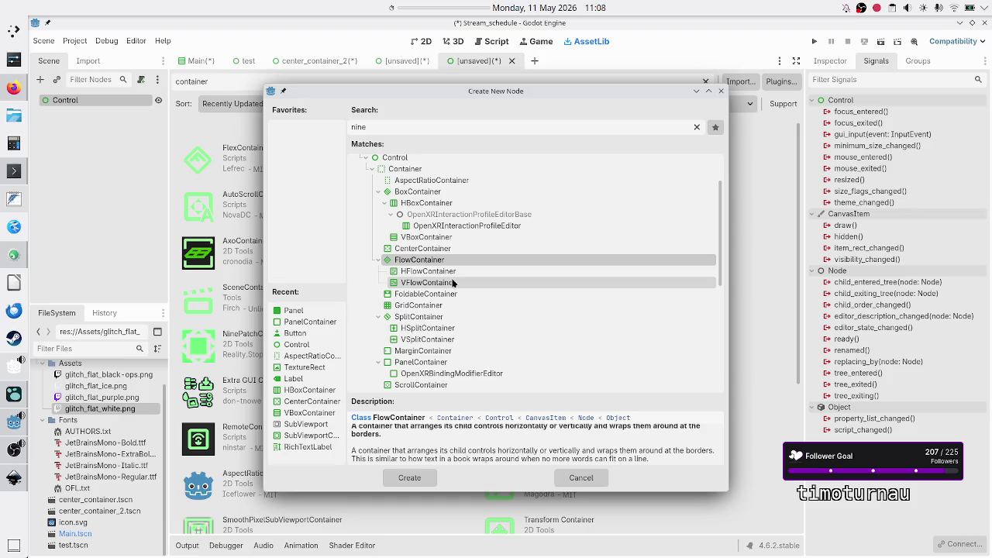
click(453, 283)
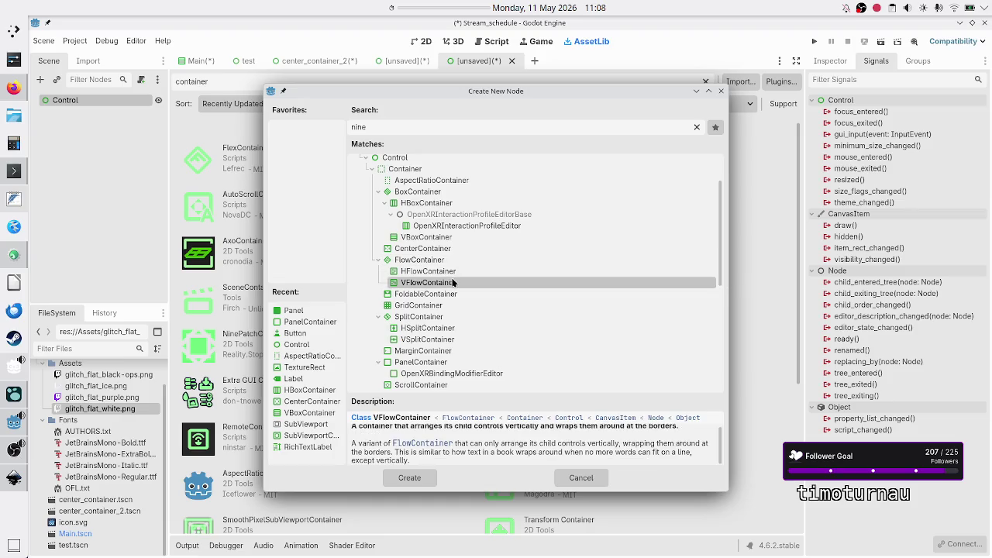
click(455, 271)
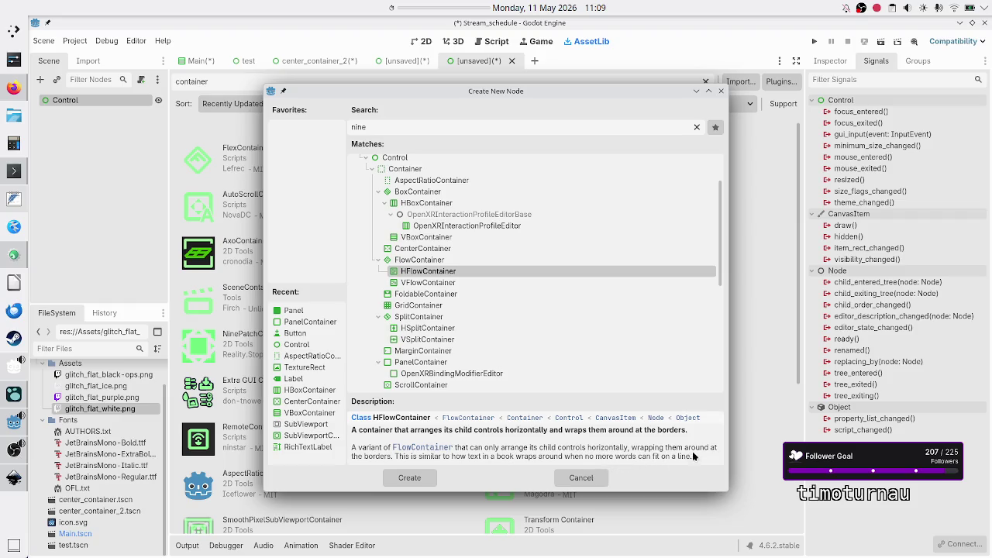
click(720, 91)
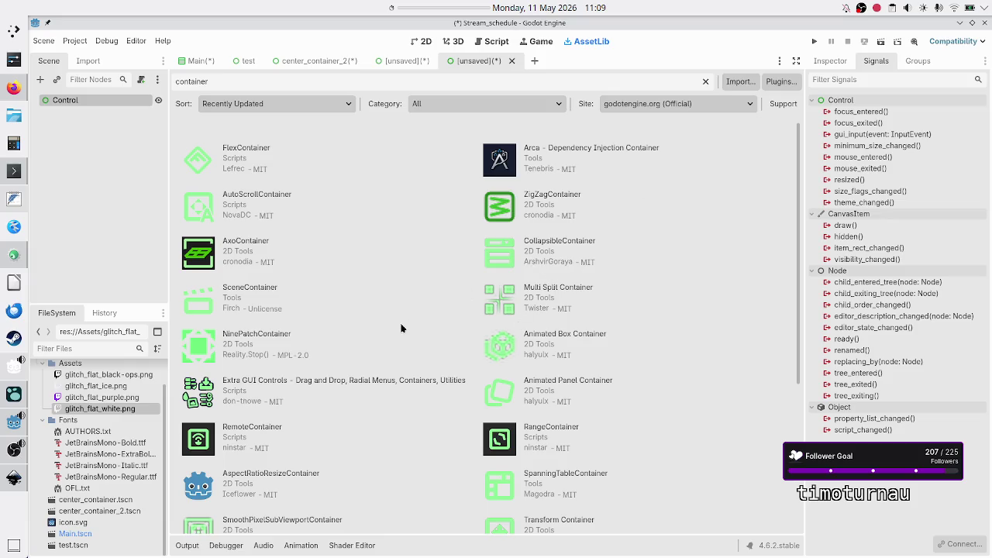
Open the BoxAspectContainer asset details in AssetLib and view its files on GitHub
scroll(352, 333, down, 4)
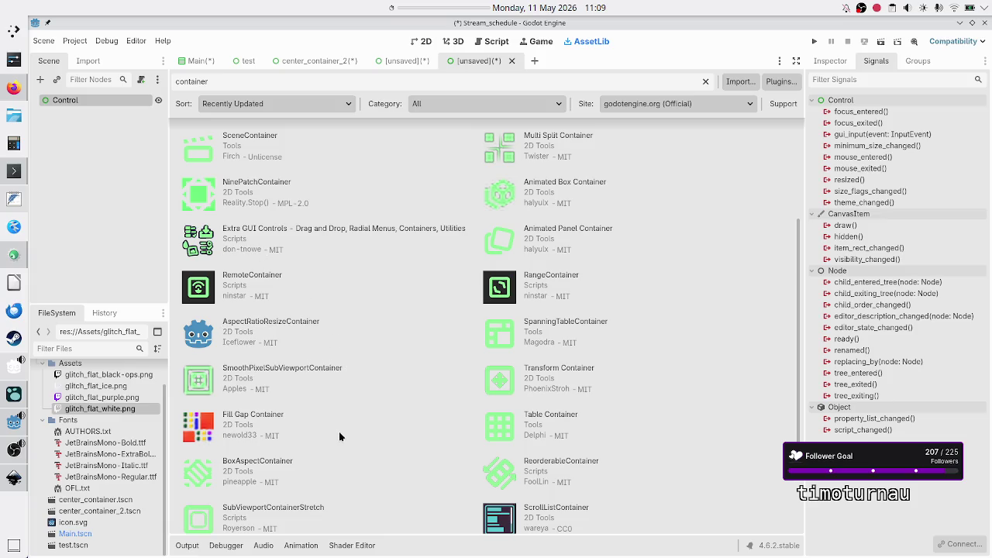
click(293, 464)
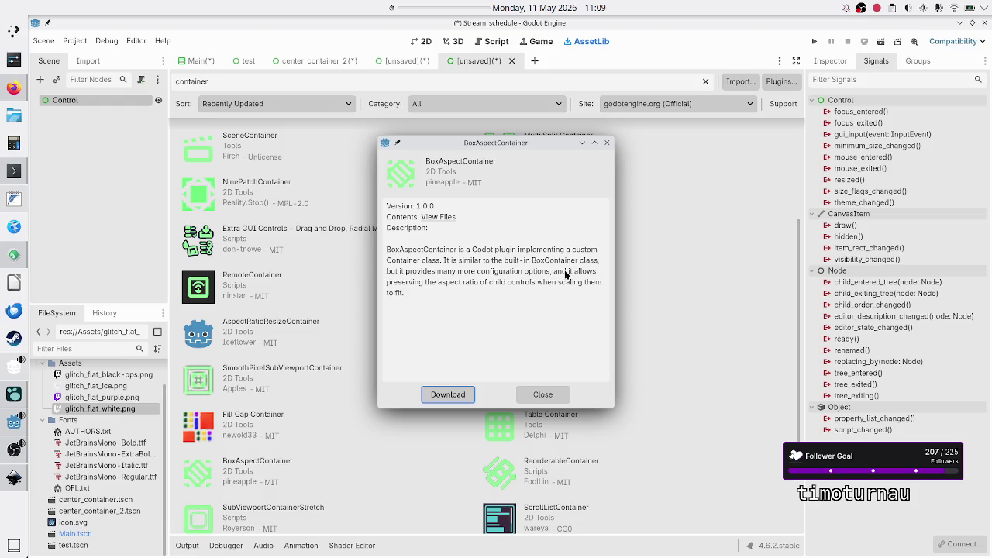
click(441, 218)
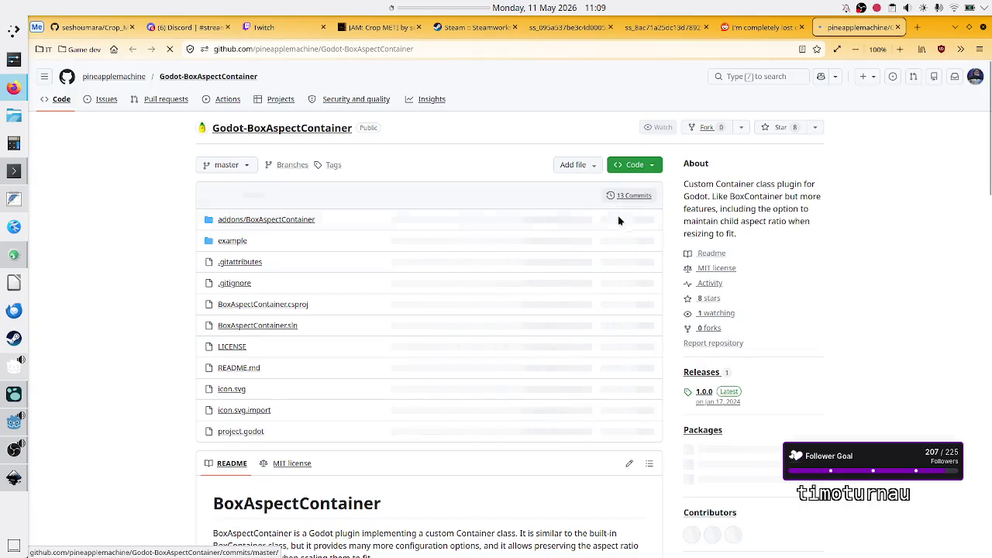
scroll(409, 397, down, 1)
scroll(411, 399, down, 3)
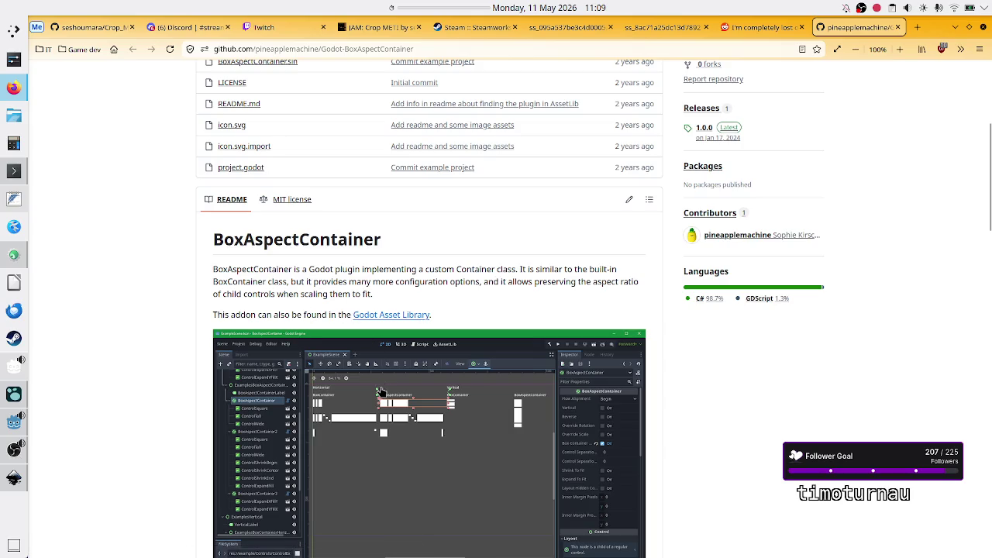
scroll(437, 408, down, 3)
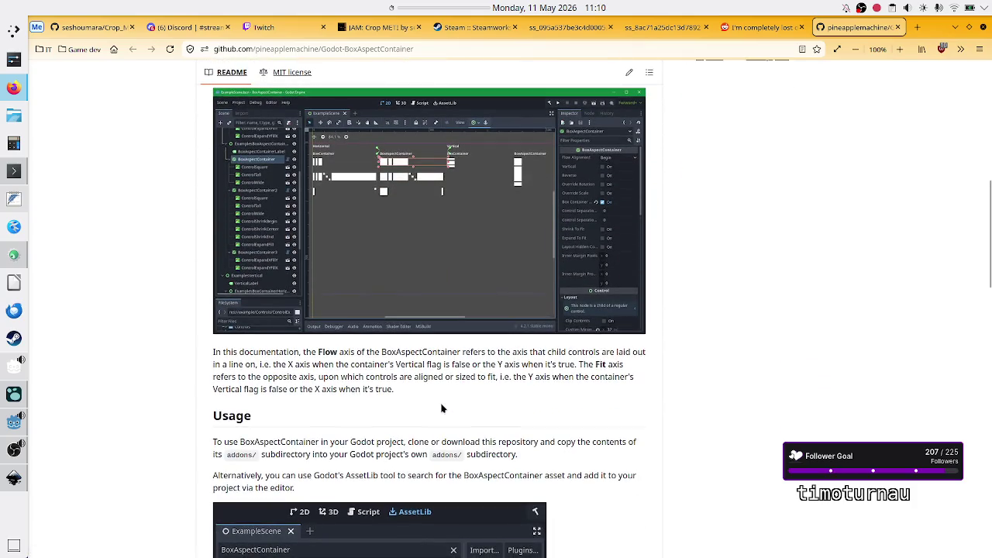
scroll(441, 409, down, 3)
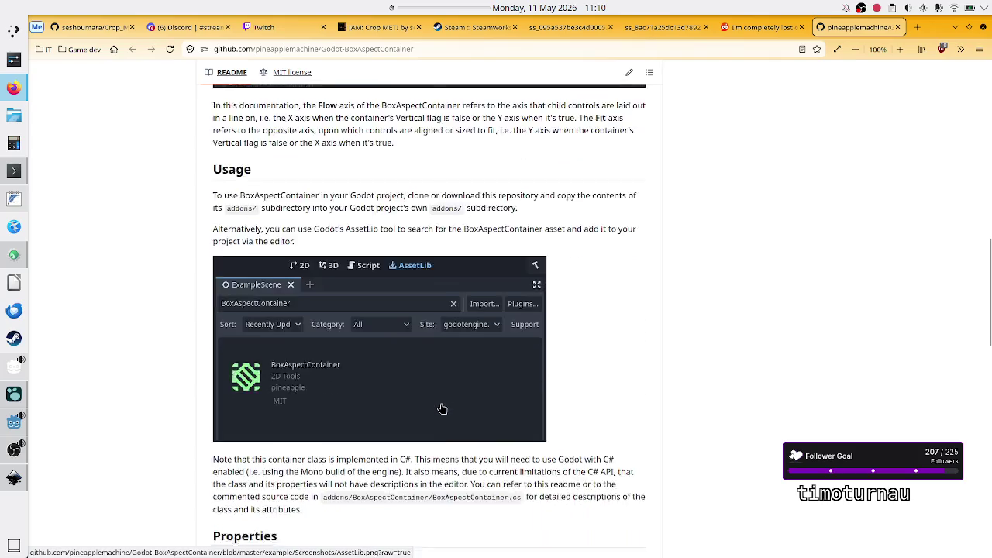
scroll(441, 409, down, 4)
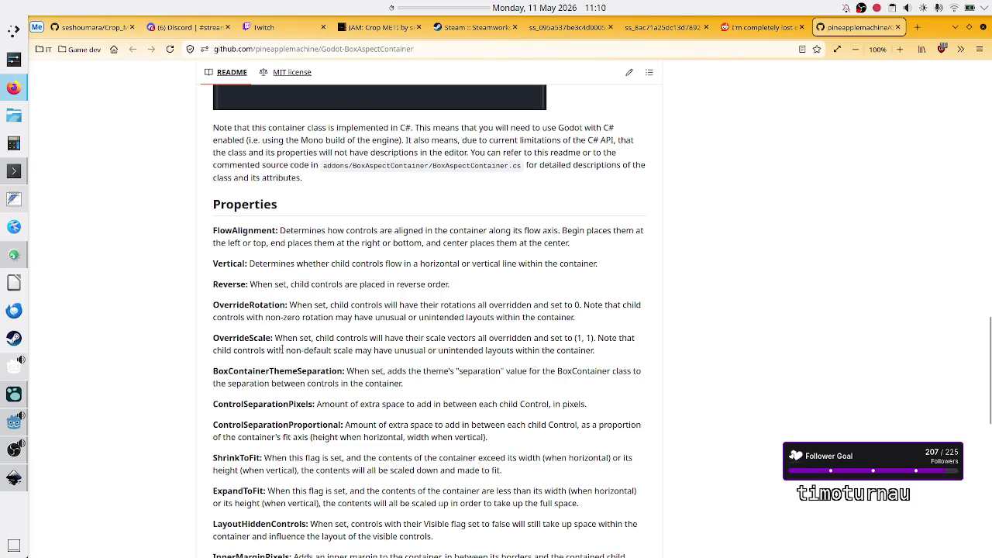
Read the README's OverrideScale and ExpandToFit property descriptions
drag(317, 339, 586, 334)
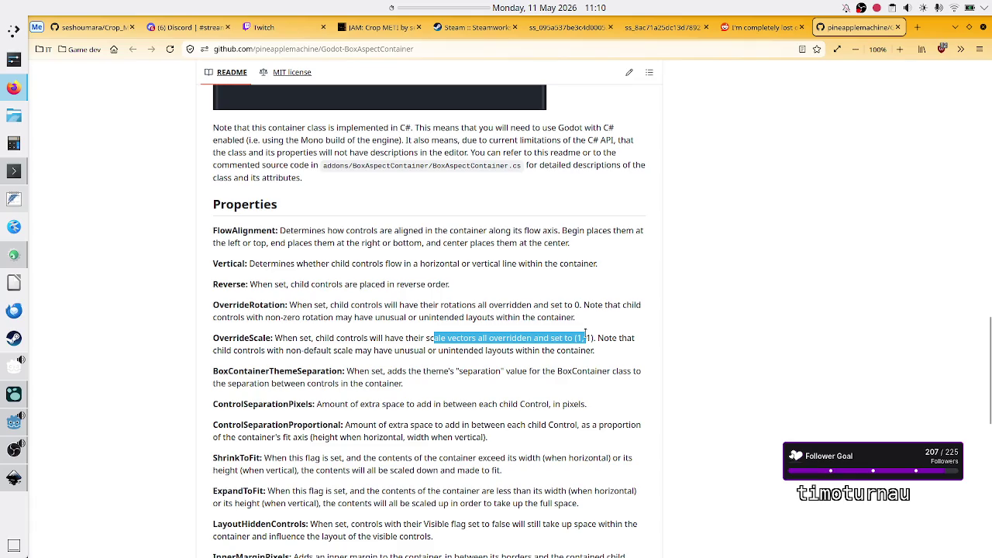
click(586, 334)
scroll(331, 419, down, 3)
scroll(331, 419, down, 1)
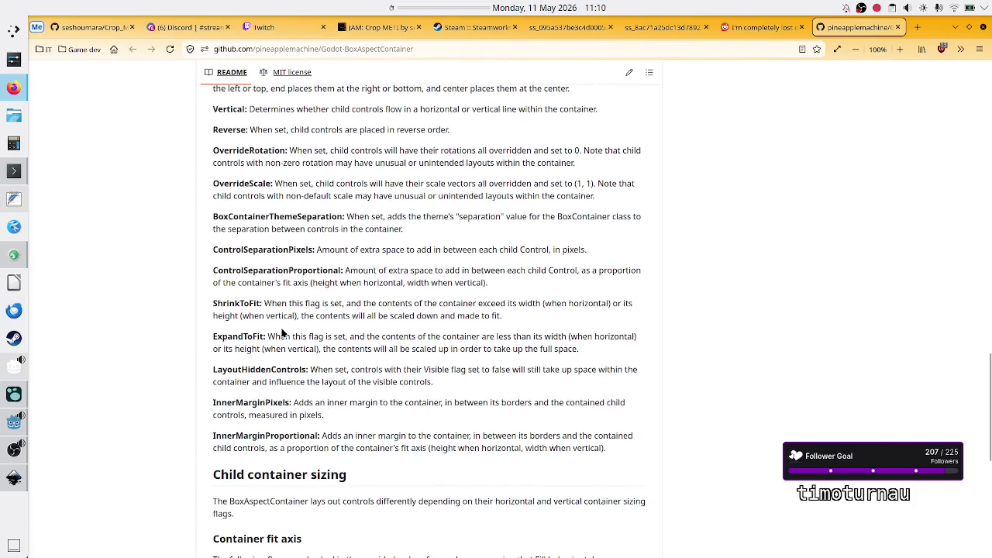
drag(279, 335, 466, 336)
click(322, 333)
click(466, 336)
Scroll back up and open the README's Godot editor screenshot on its own page
scroll(422, 407, down, 4)
scroll(423, 408, up, 1)
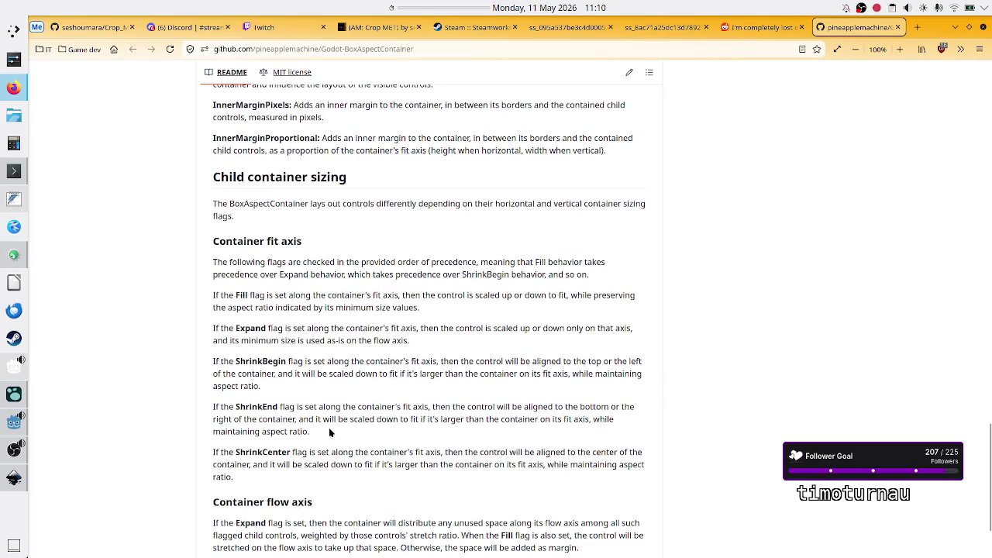
scroll(329, 432, down, 3)
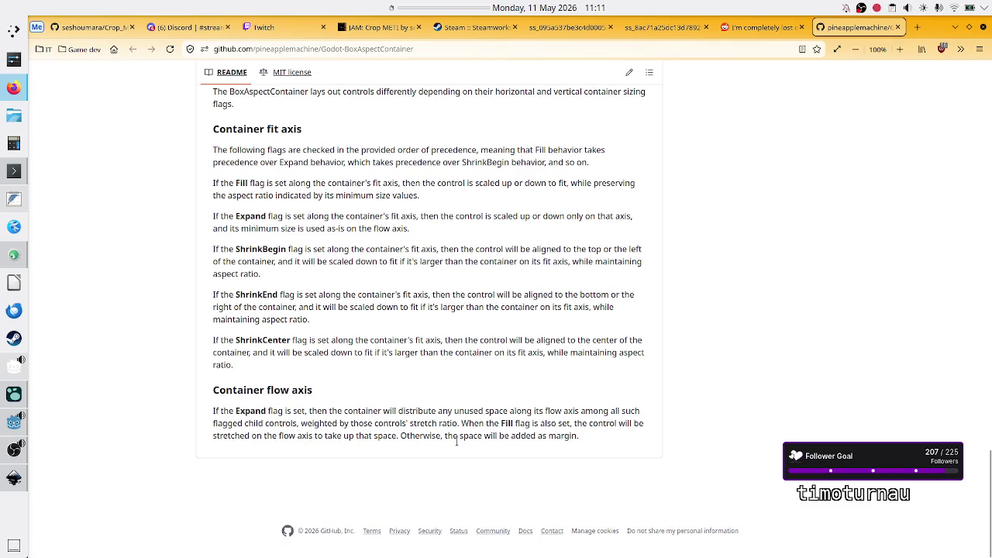
scroll(454, 434, up, 20)
scroll(455, 431, down, 15)
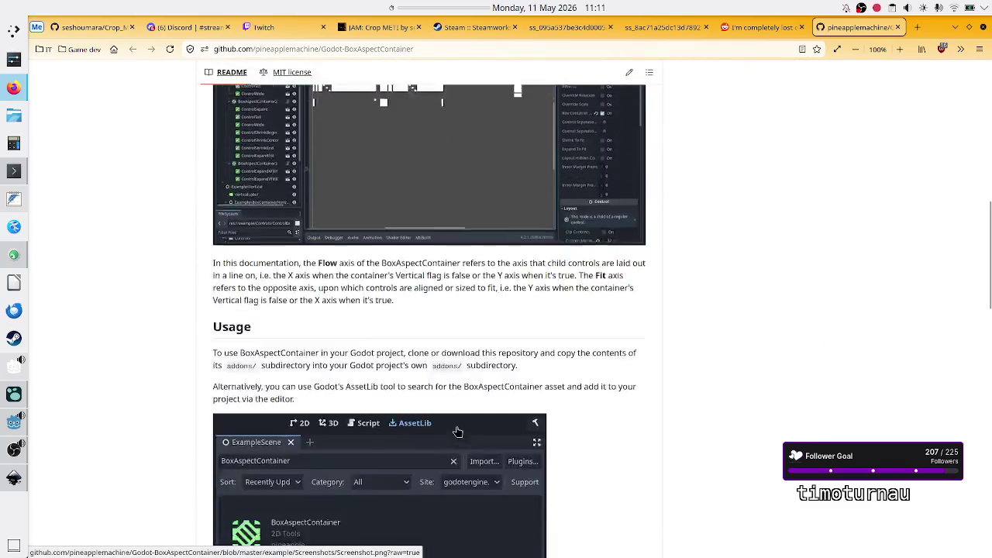
scroll(456, 428, up, 10)
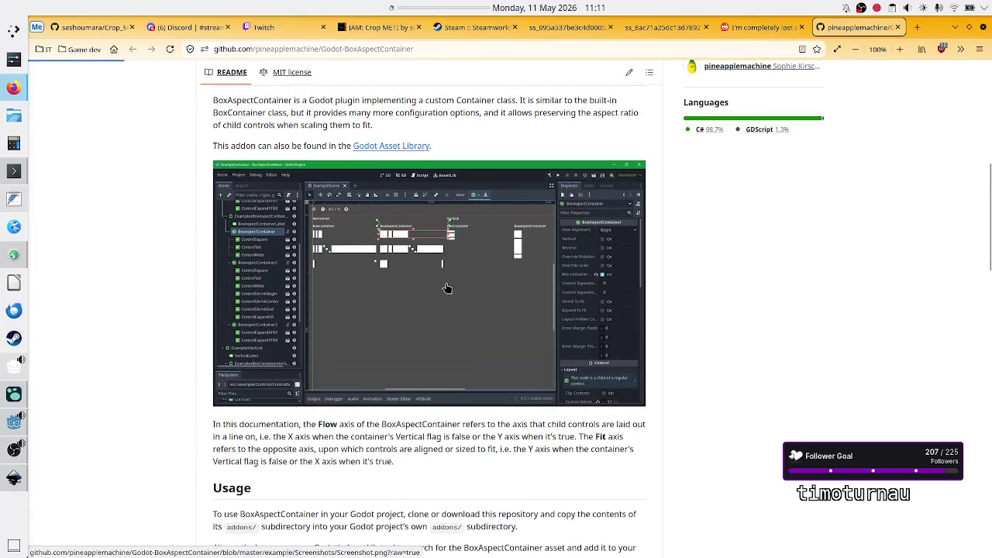
click(447, 287)
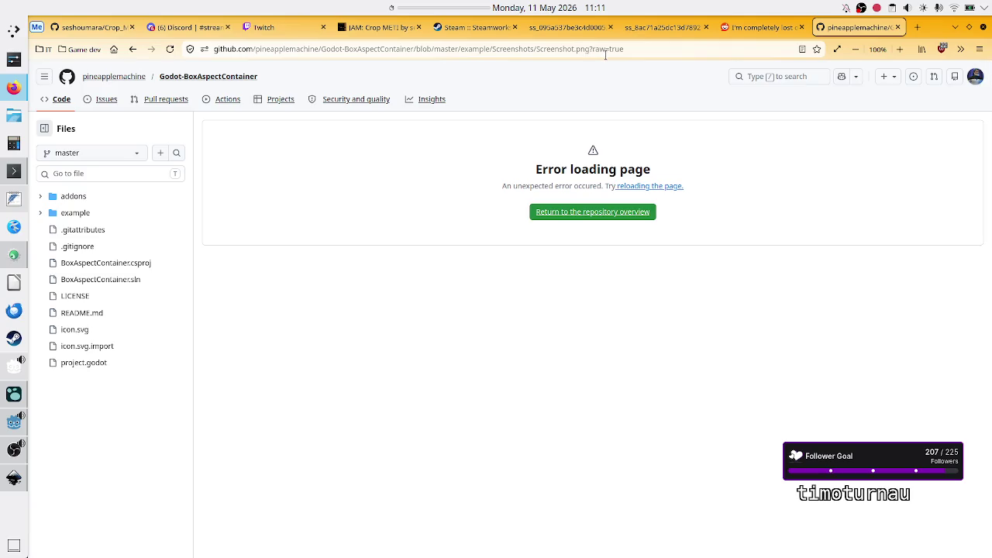
Reload the screenshot address without 'raw=true', then close the GitHub screenshot tab
click(632, 48)
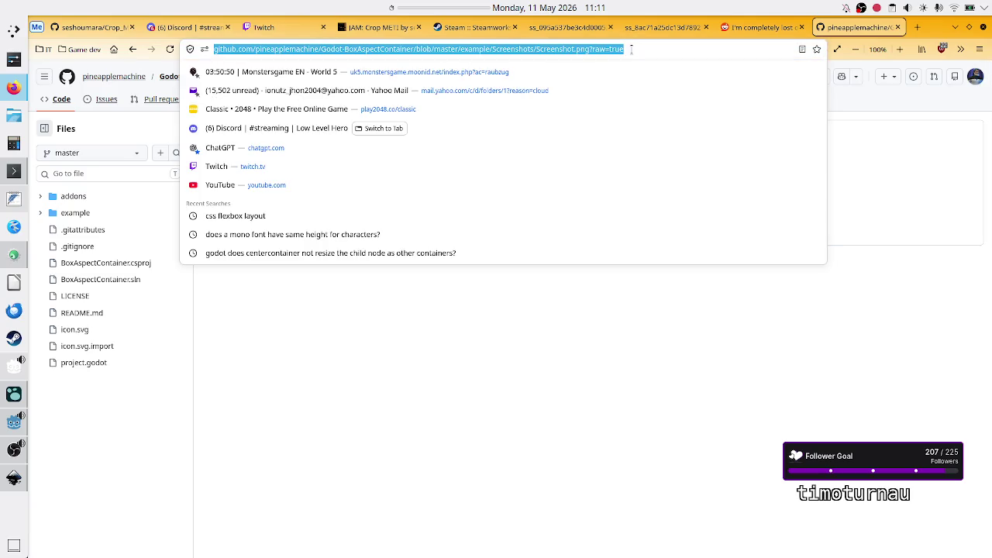
click(631, 48)
key(BackSpace)
key(BackSpace)
key(BackSpace)
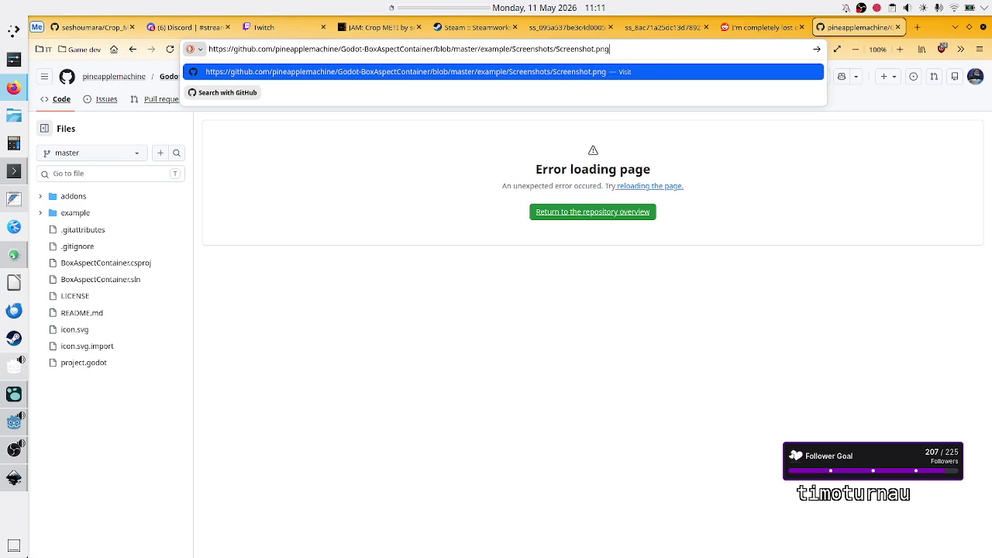
key(Return)
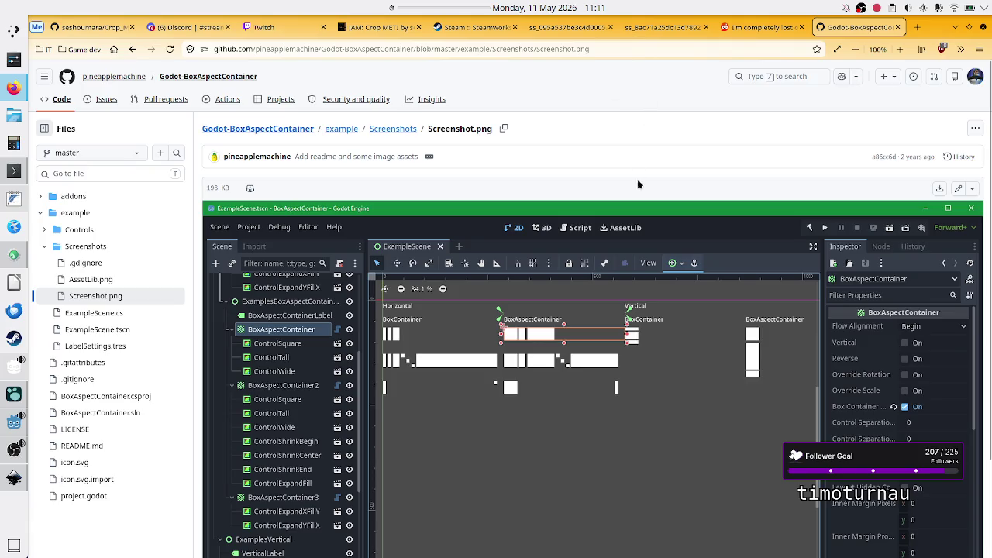
scroll(740, 265, down, 3)
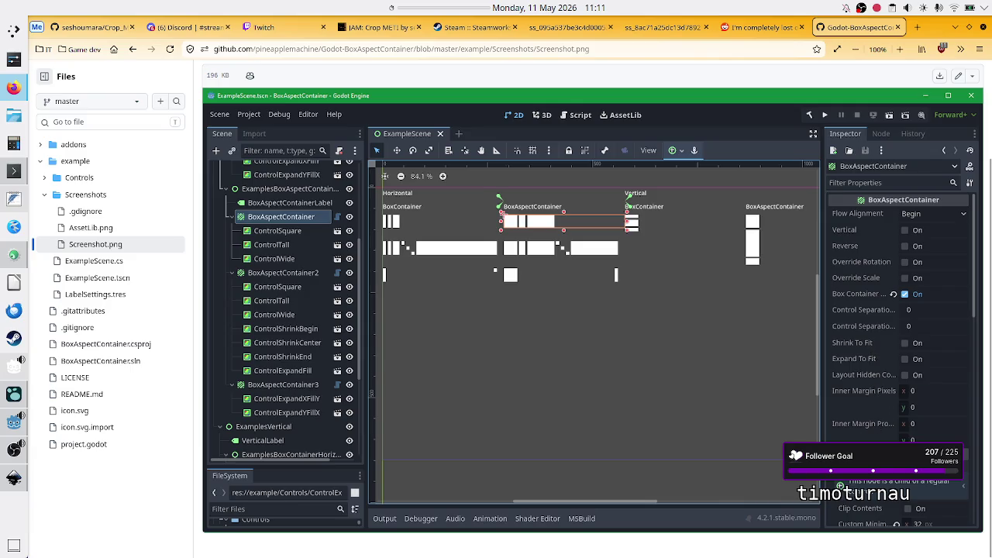
click(898, 27)
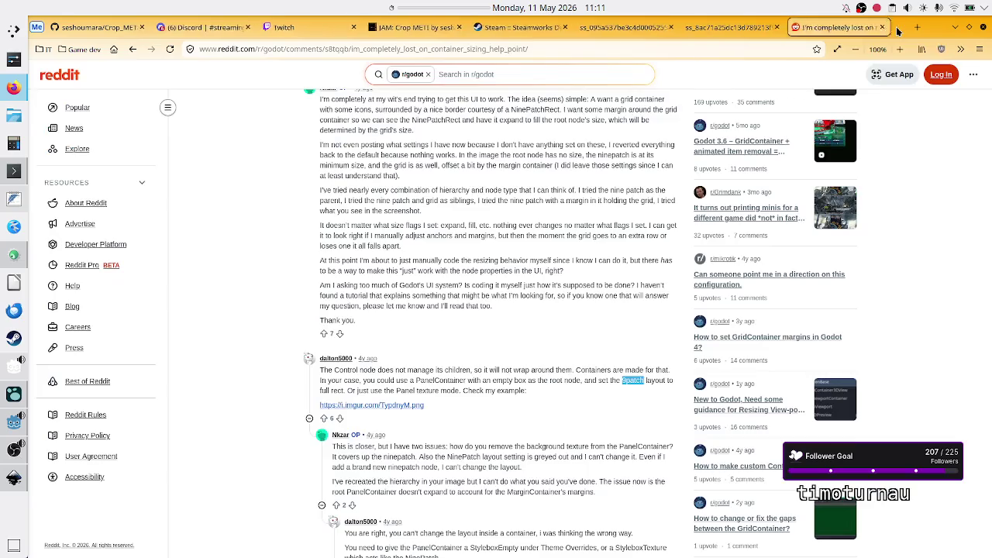
Leave the Reddit thread and close a wrongly opened IT bookmark page
scroll(493, 349, down, 2)
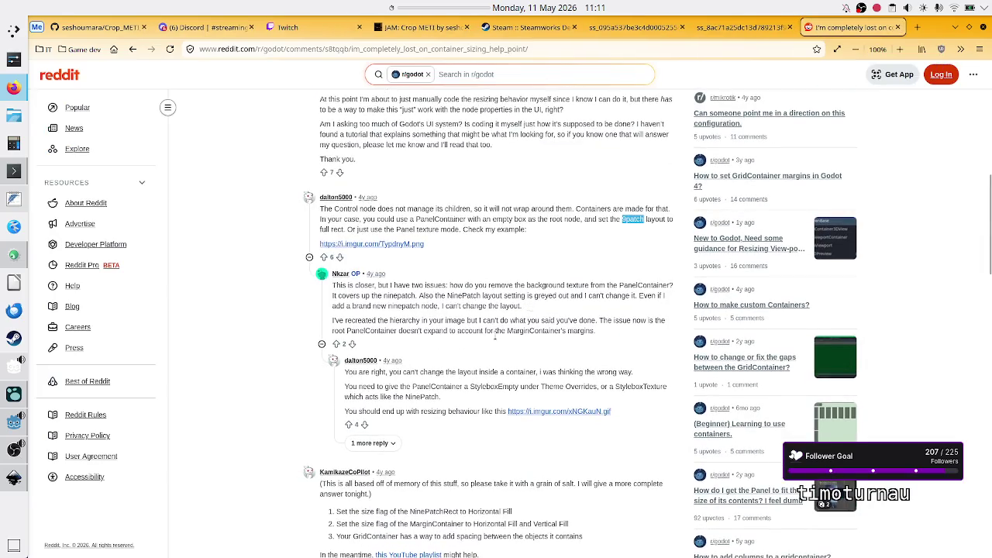
scroll(496, 339, down, 2)
click(114, 50)
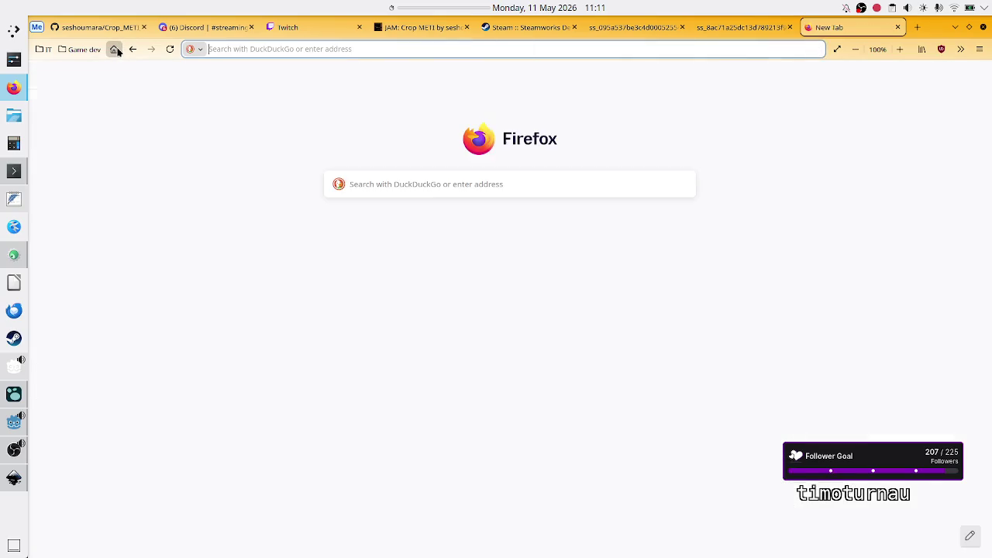
text(s)
key(BackSpace)
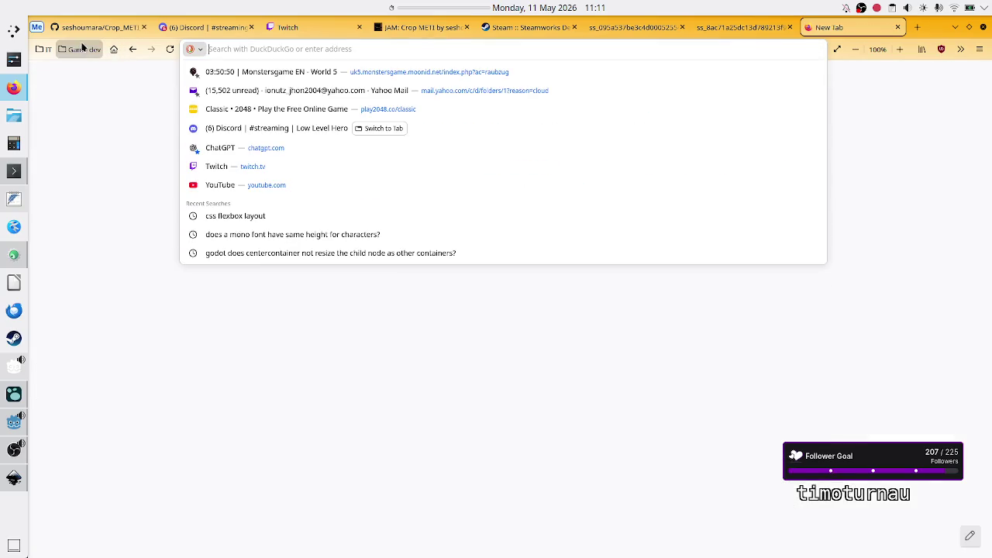
click(44, 49)
click(74, 219)
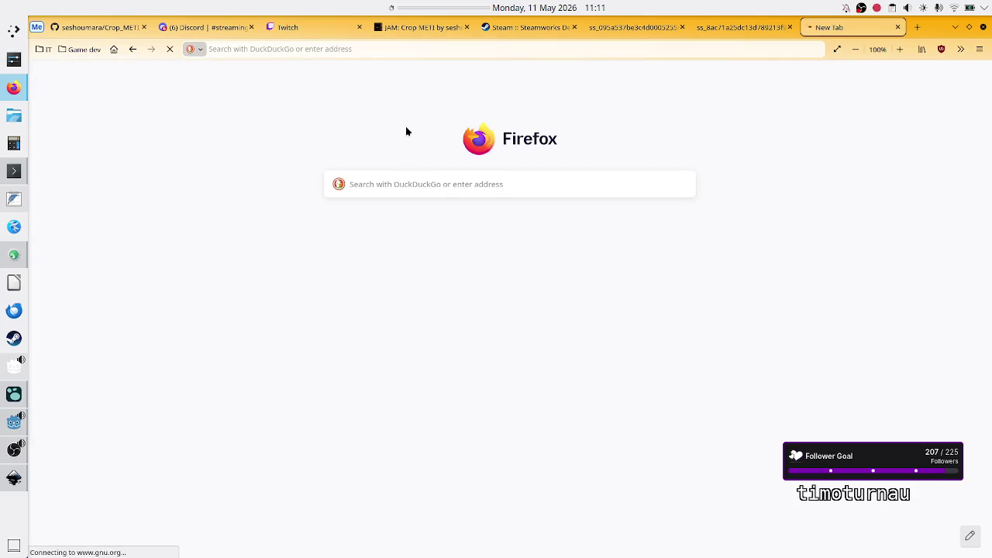
key(ctrl+w)
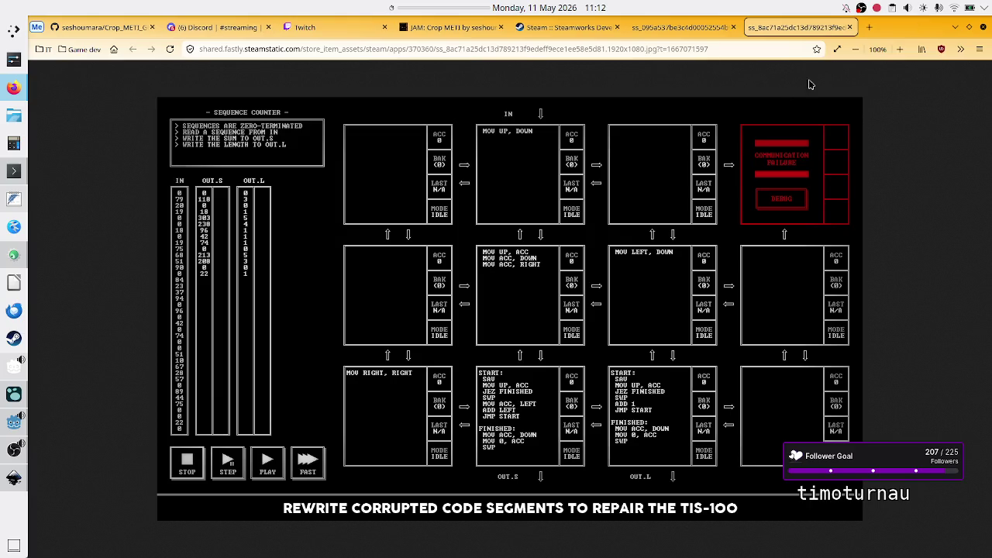
Open Duck.ai from the IT bookmarks in a new tab and begin the CenterContainer question
click(870, 27)
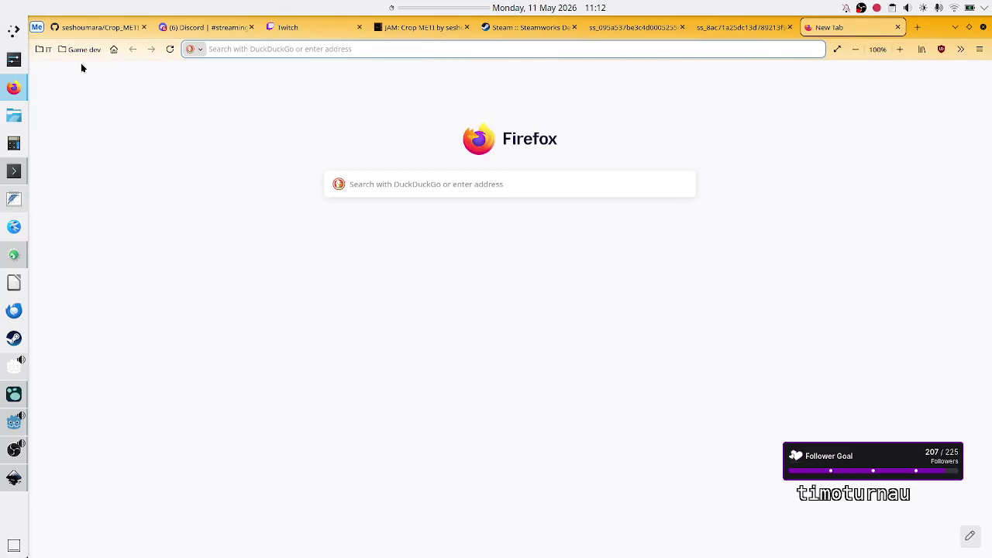
click(43, 49)
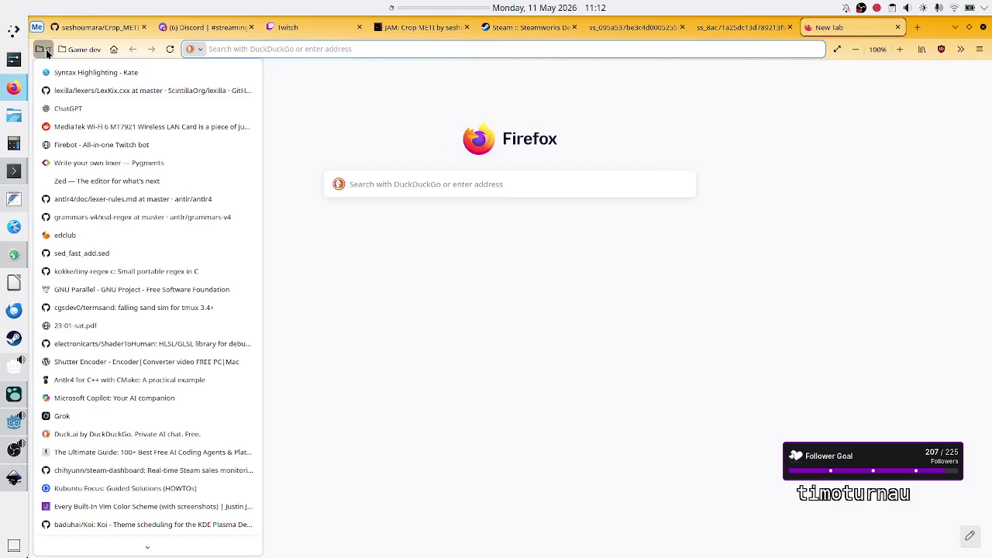
click(99, 434)
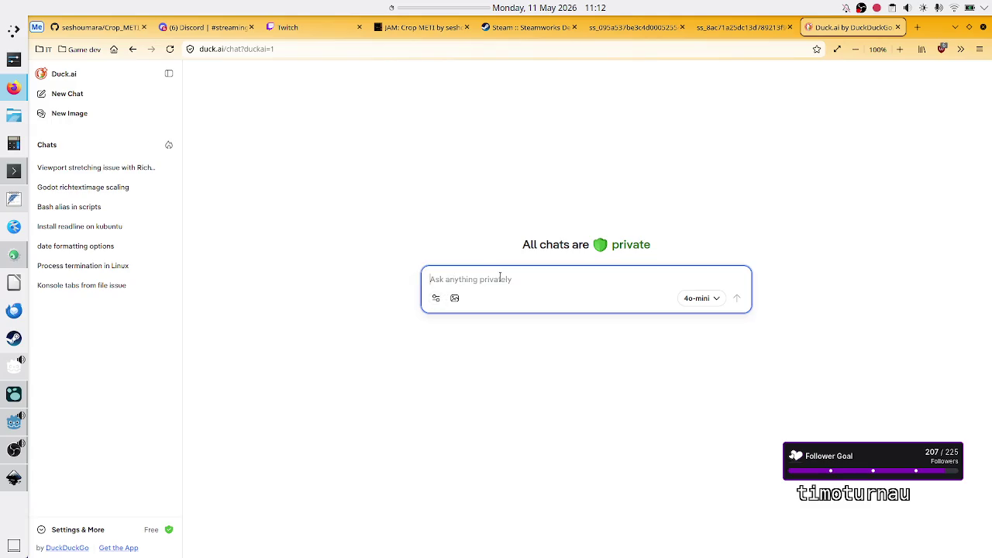
text(In G)
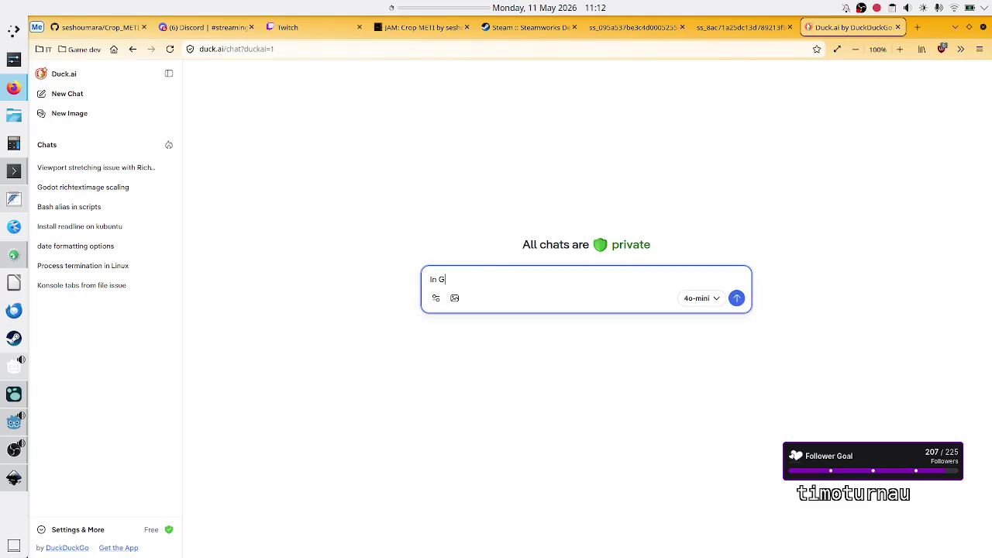
text(odot I want a )
text(container that behaves like the CenterContainer, but instead of only using the minimum size of the )
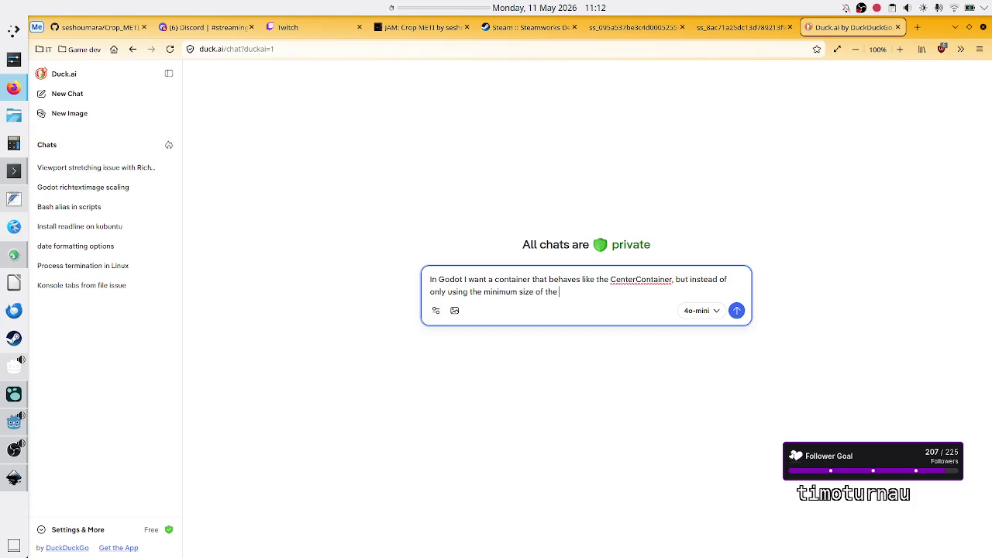
text(child node)
text( ()
Add that the child should be sized by percentage like anchors, with a 1000x1000/100x100 example
key(BackSpace)
key(BackSpace)
text(want to )
text(specify the size of the child in percentage of )
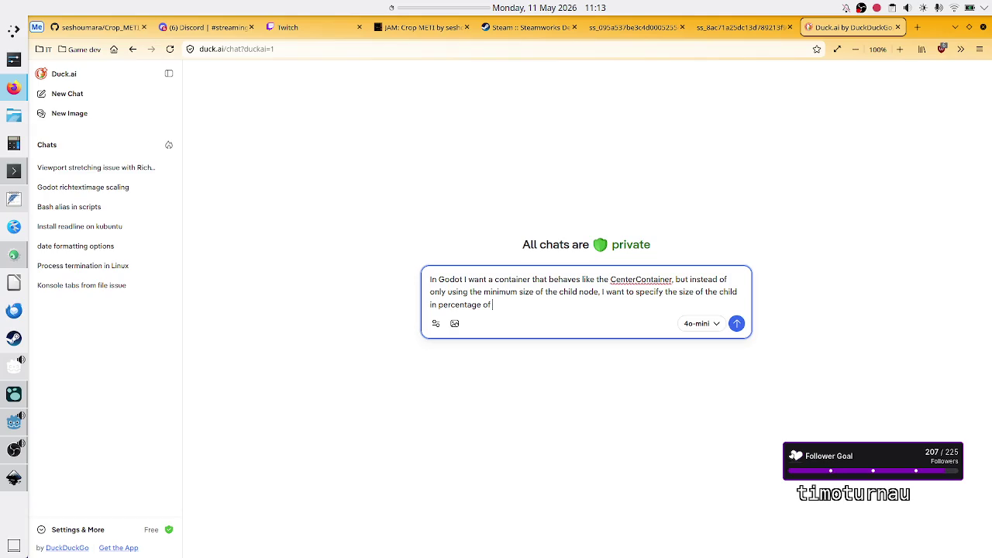
text(contain)
text(er space)
text( avail)
text(able)
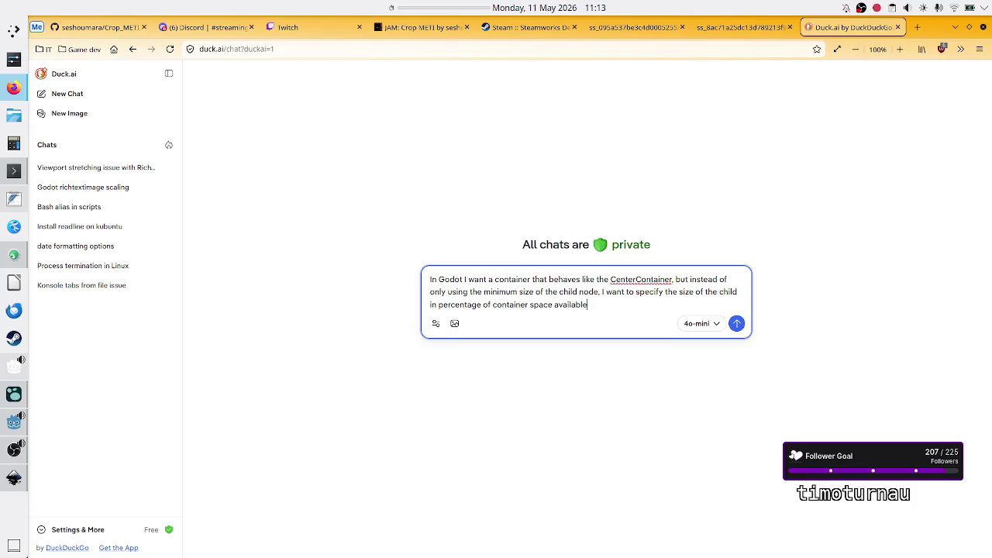
text(, j)
text(ust like you do w)
text(ith anchors.)
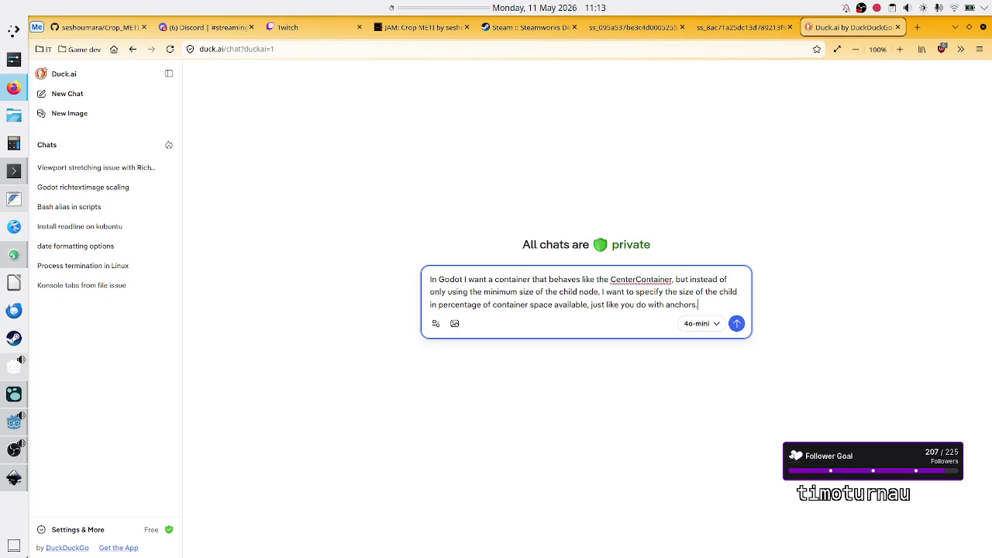
text( Say the CenterContainer is 1)
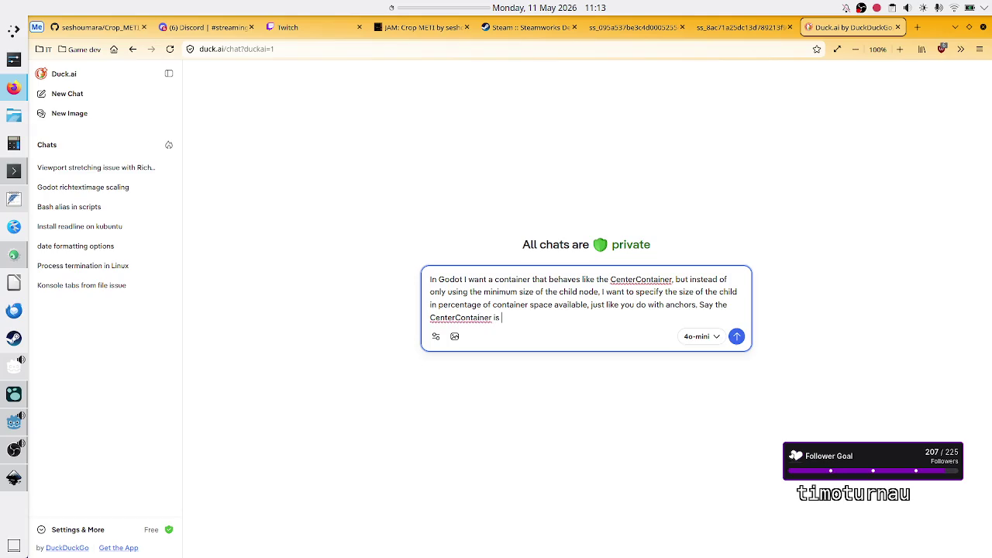
text(00)
text(0x1000)
text( and the chi)
text(ld is 100x)
text(100)
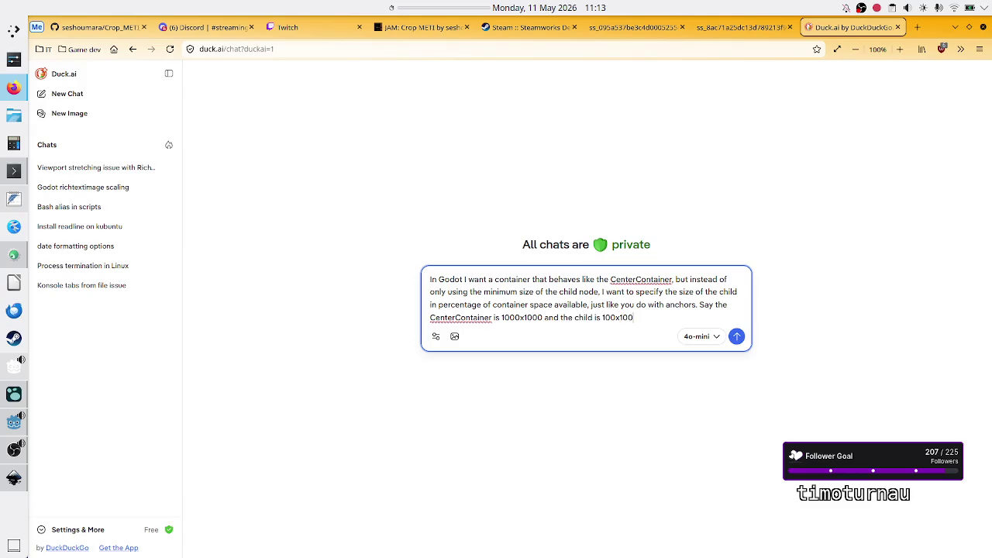
text(.)
Add that the child should be 50% of the container yet centered, removing the rectangle sentence
text( I want to ha)
text(ve the child)
key(BackSpace)
text(')
text(s new s)
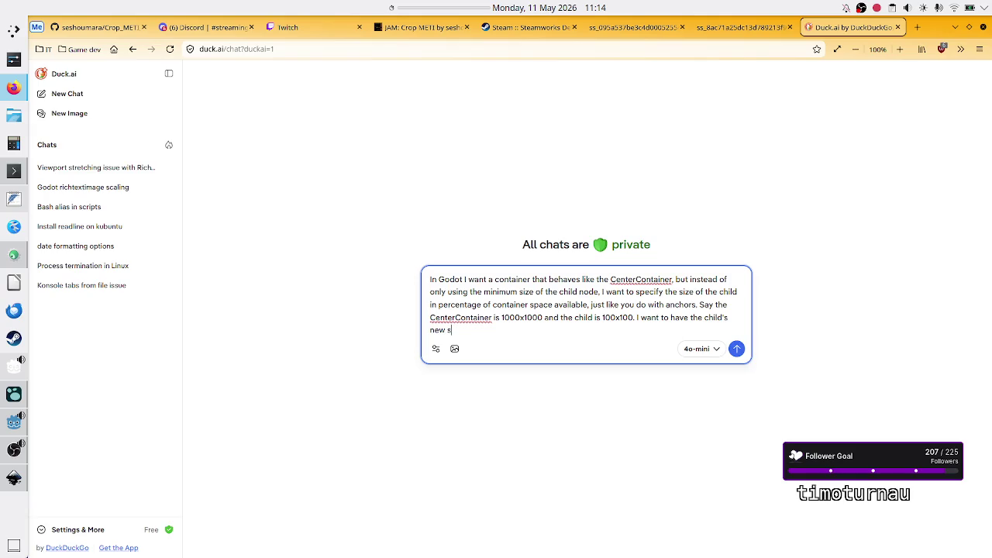
text(ize be)
text( 50)
text(% of the c)
text(ontainer sp)
text(ace)
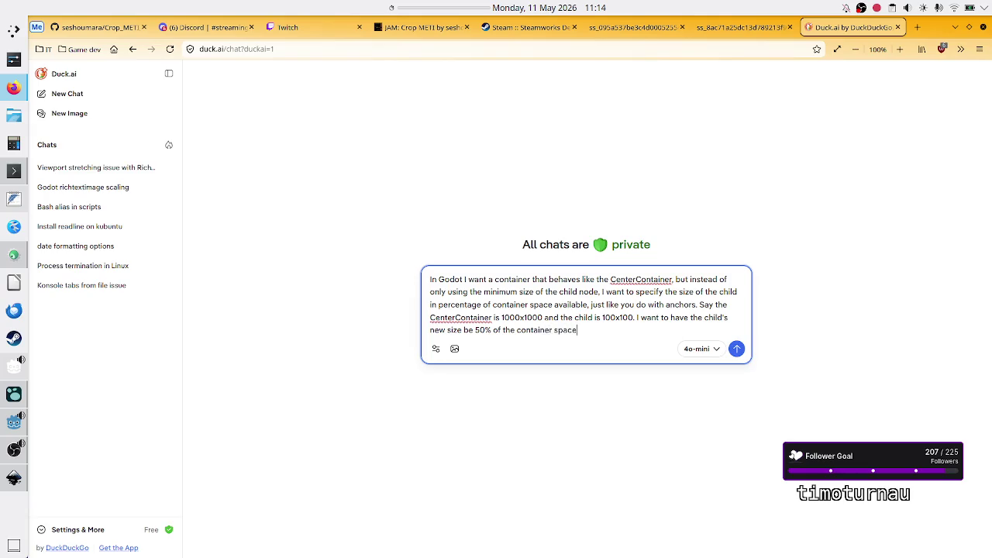
text(, but s)
text(till cent)
text(ered. )
text(A )
text(rect)
text(angle inside)
text( a rectang)
text(le, only I)
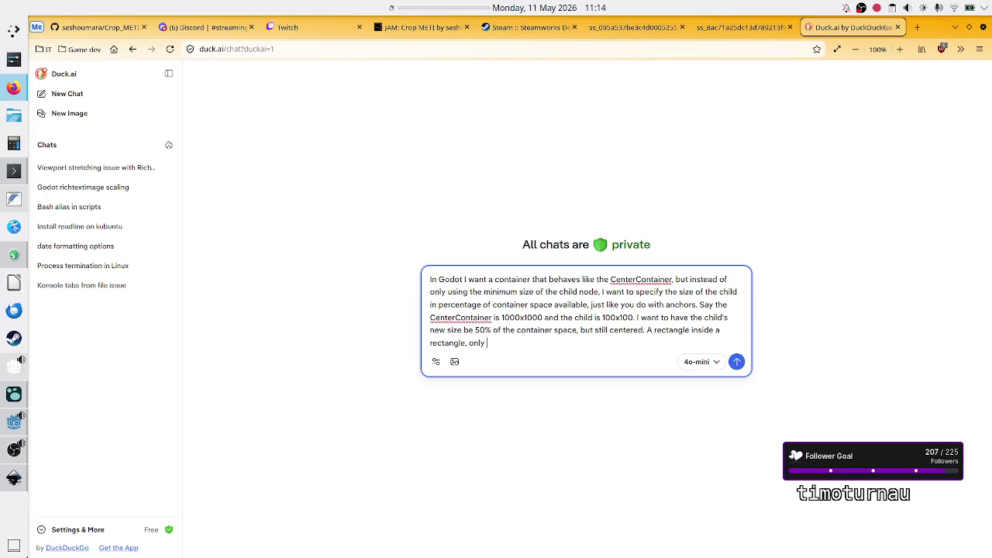
text( specify th)
key(ctrl+BackSpace)
key(ctrl+BackSpace)
key(ctrl+BackSpace)
key(ctrl+BackSpace)
Explain that custom minimum size hardcodes pixels and won't scale with the window, then send
text(know I can use )
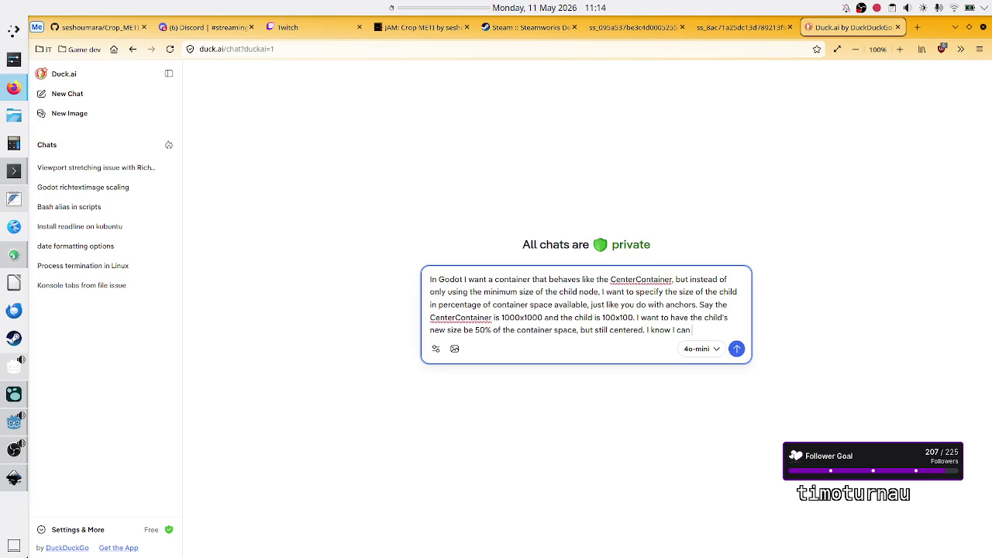
text(custom mini)
text(mum size, )
text(but that jus)
text(t hardco)
text(des it)
key(BackSpace)
key(BackSpace)
key(BackSpace)
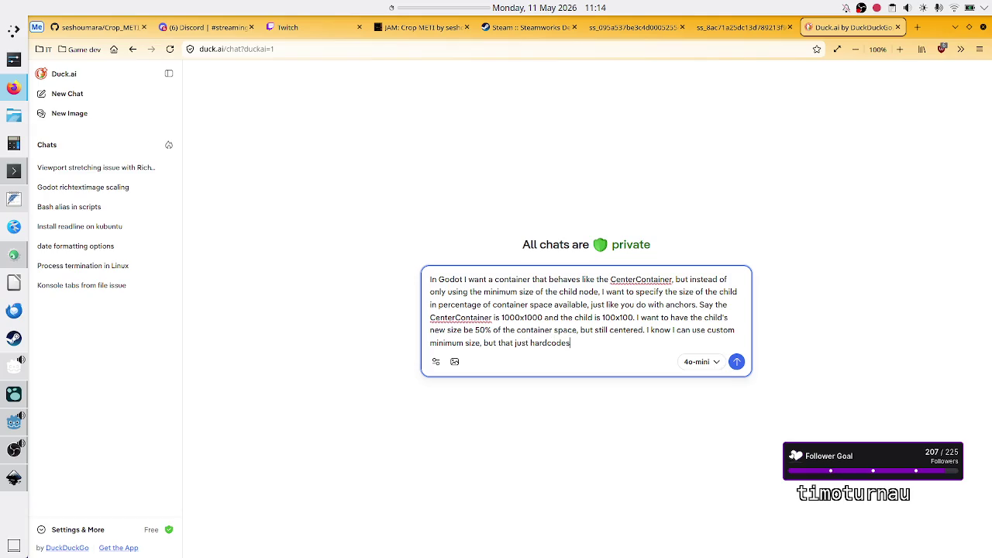
text(it in pi)
text(xels, n)
text(ot )
text(%, t)
text(hus not )
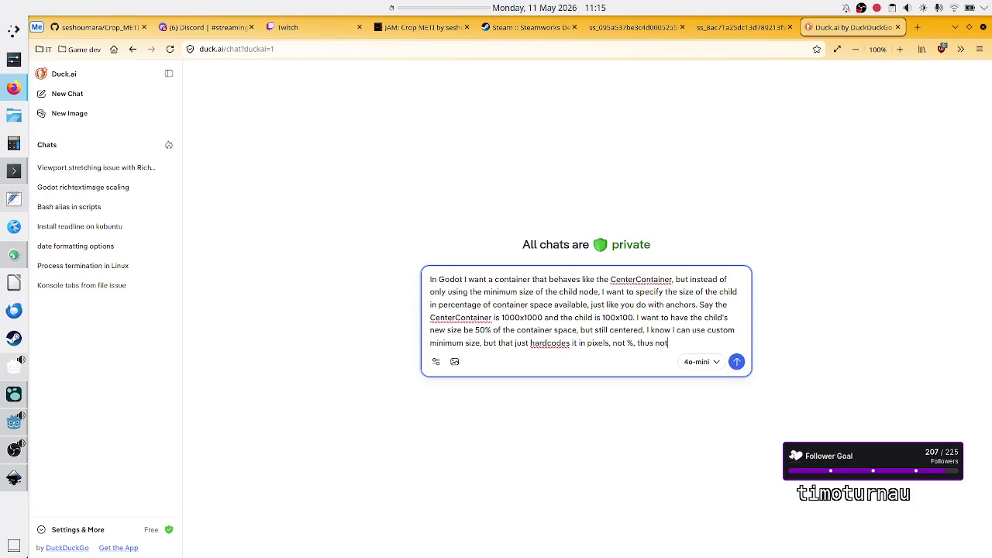
text(good for )
text(automatic sc)
text(aling with the )
text(window ()
text(which)
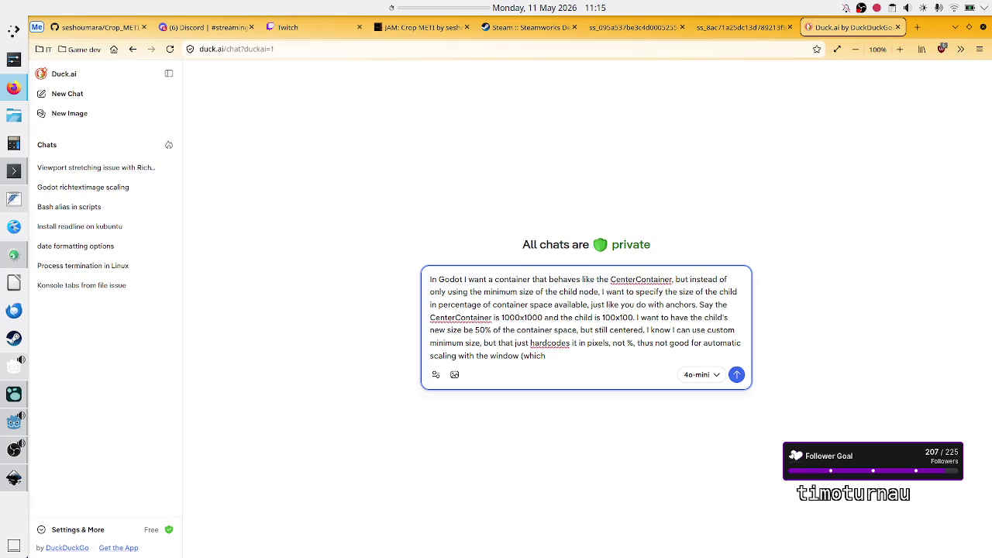
key(BackSpace)
key(BackSpace)
key(BackSpace)
text(here containers)
text( are hel)
text(p)
key(BackSpace)
key(BackSpace)
key(BackSpace)
key(BackSpace)
text(for)
key(BackSpace)
key(BackSpace)
key(BackSpace)
text(hence using co)
text(ntainers in the )
text(first place).)
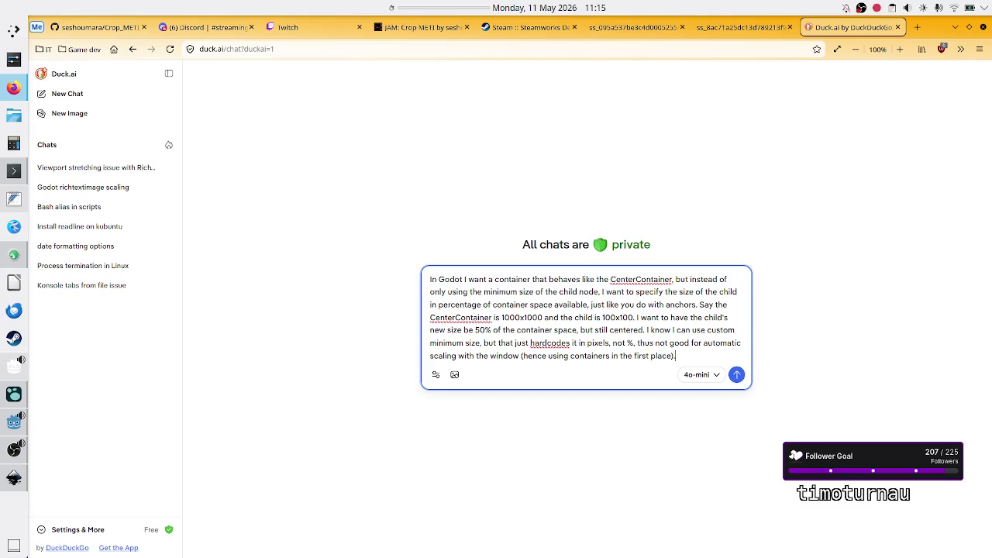
key(Return)
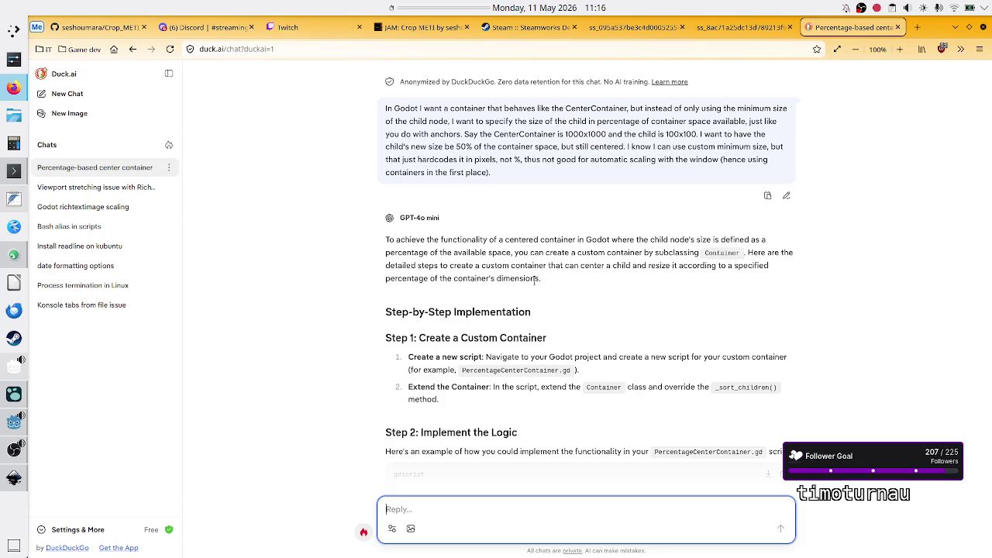
Return from the Duck.ai chat to the Godot editor showing the BoxAspectContainer asset
click(12, 426)
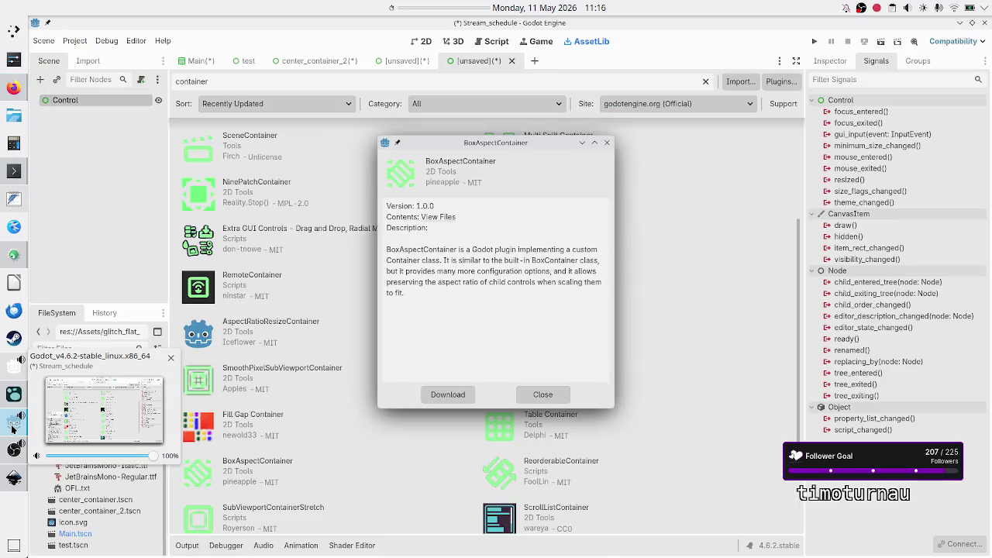
Close the asset details, open center_container_2 in 2D, and revert the Panel's Custom Minimum Size to 0×0
click(529, 395)
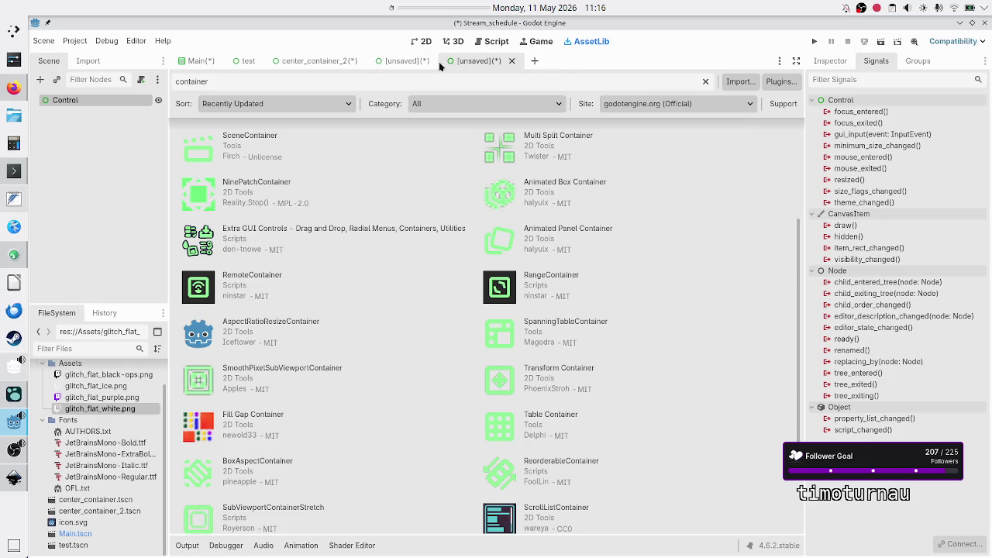
click(318, 62)
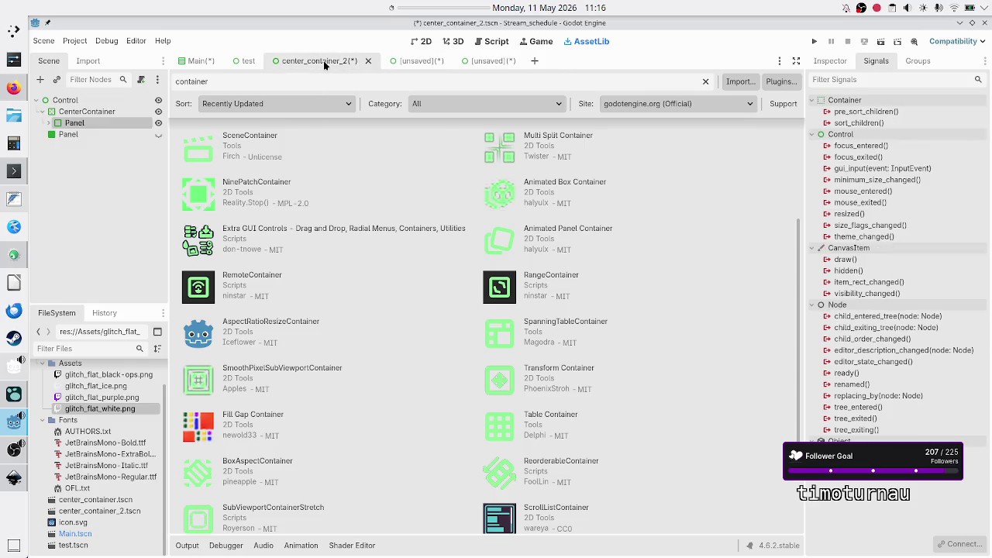
click(424, 43)
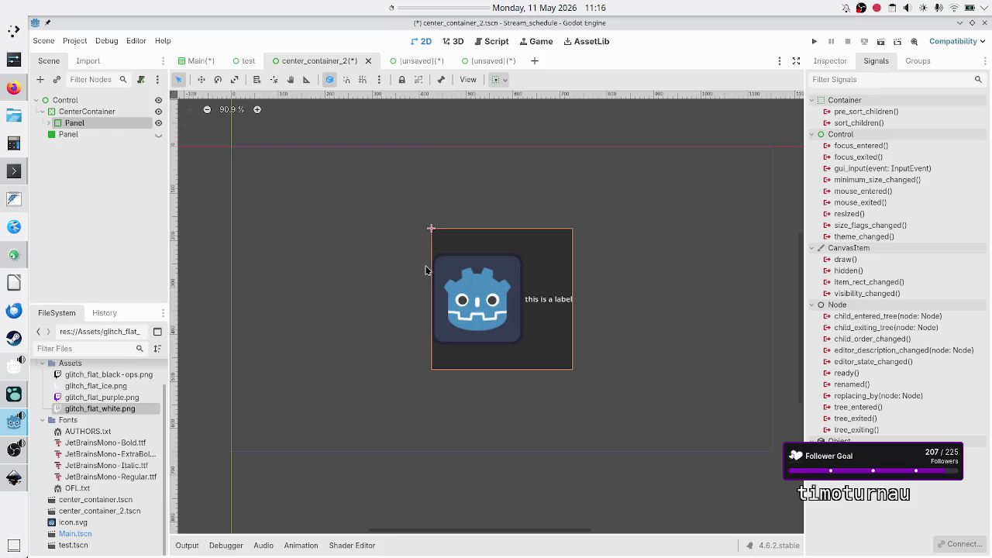
click(843, 59)
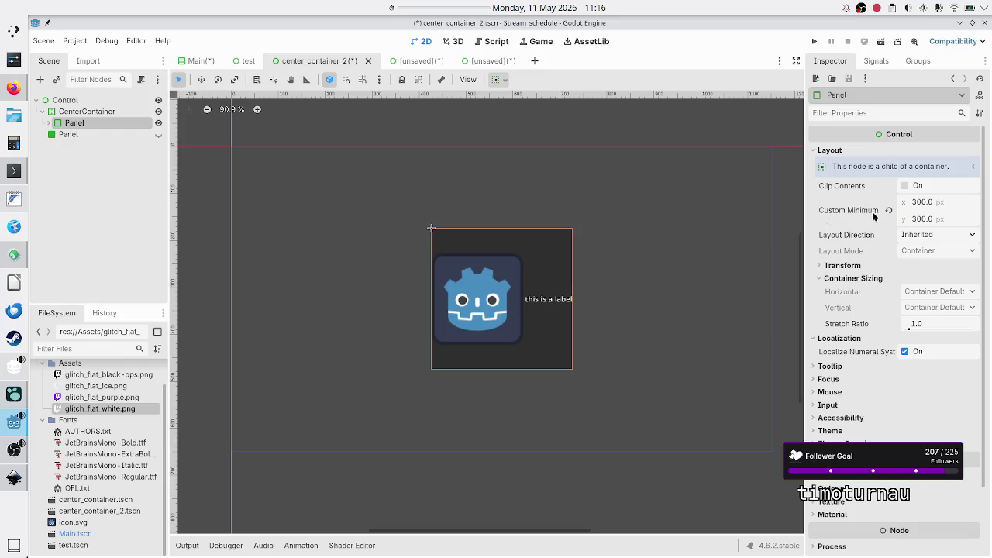
mouse_move(863, 216)
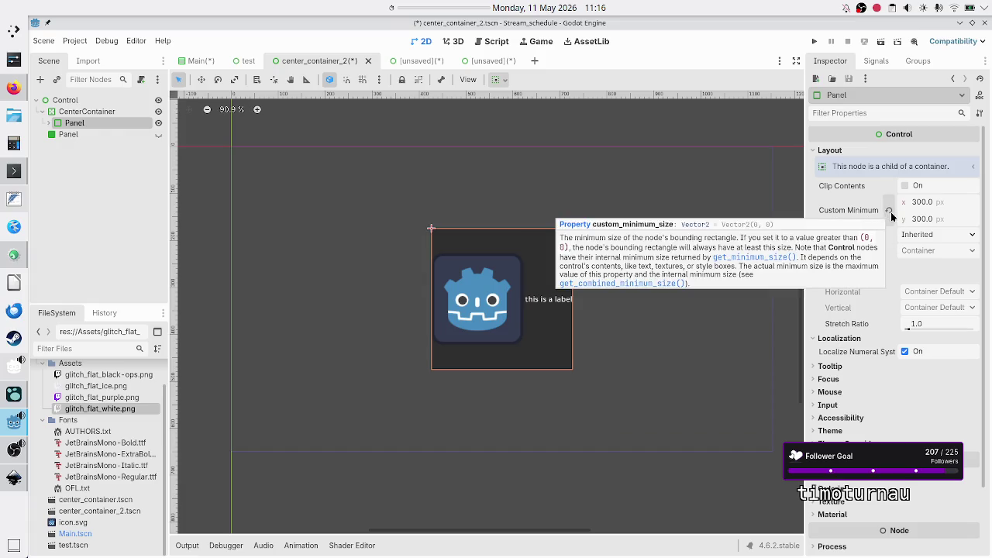
click(890, 211)
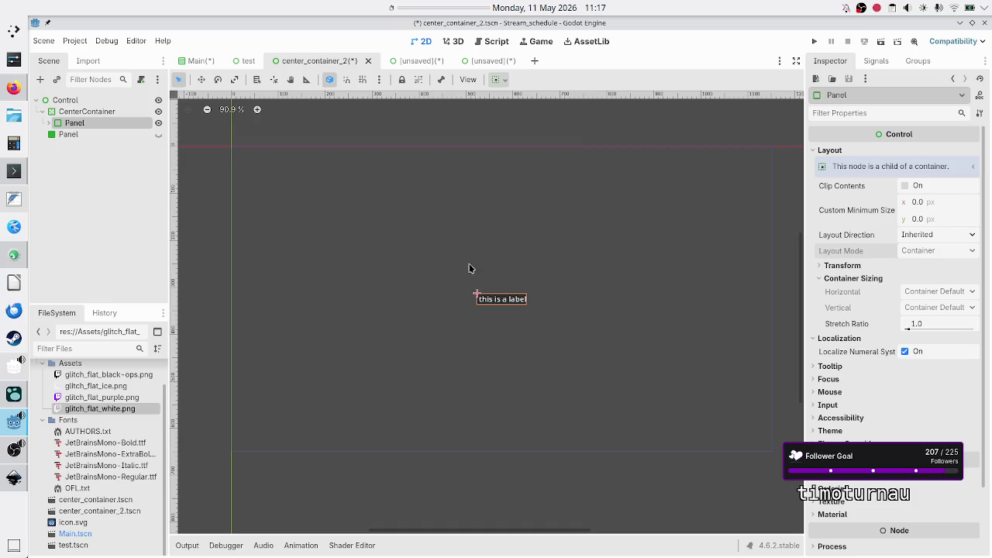
click(13, 88)
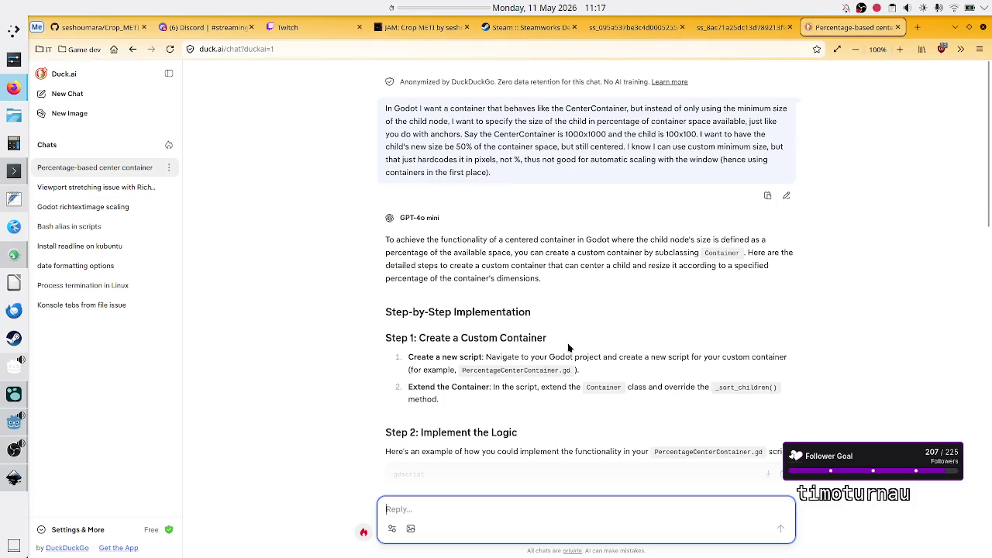
scroll(567, 369, down, 1)
scroll(566, 369, down, 1)
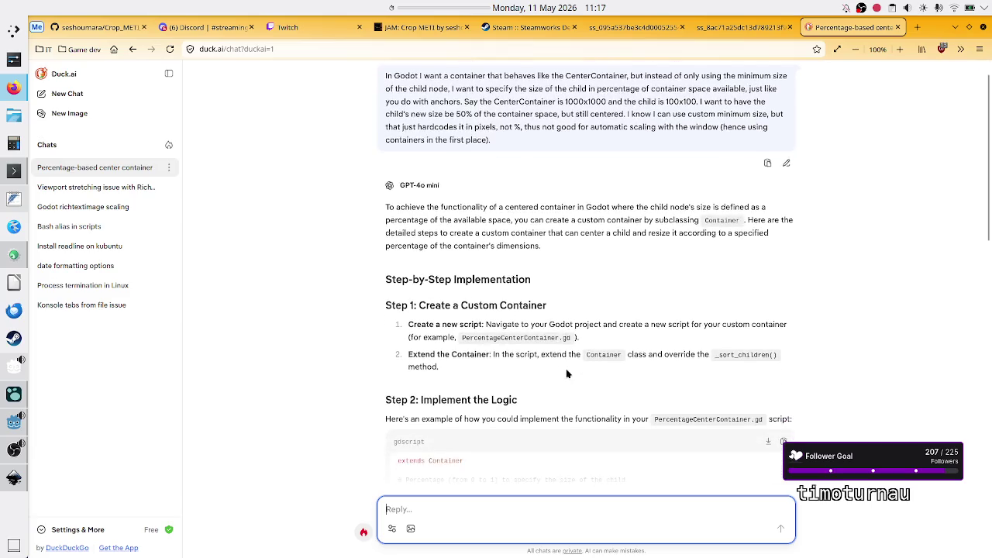
scroll(567, 374, down, 3)
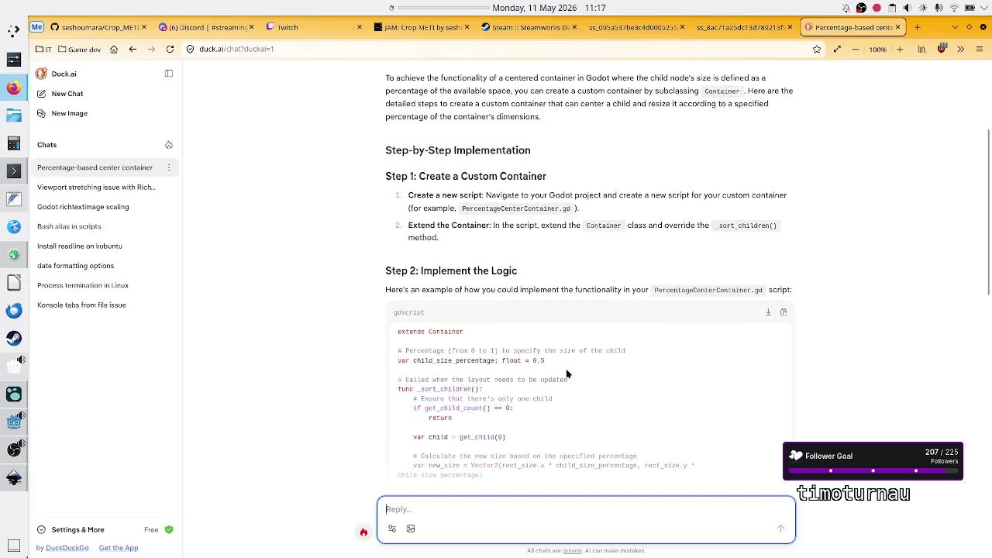
scroll(567, 373, down, 4)
scroll(566, 373, down, 1)
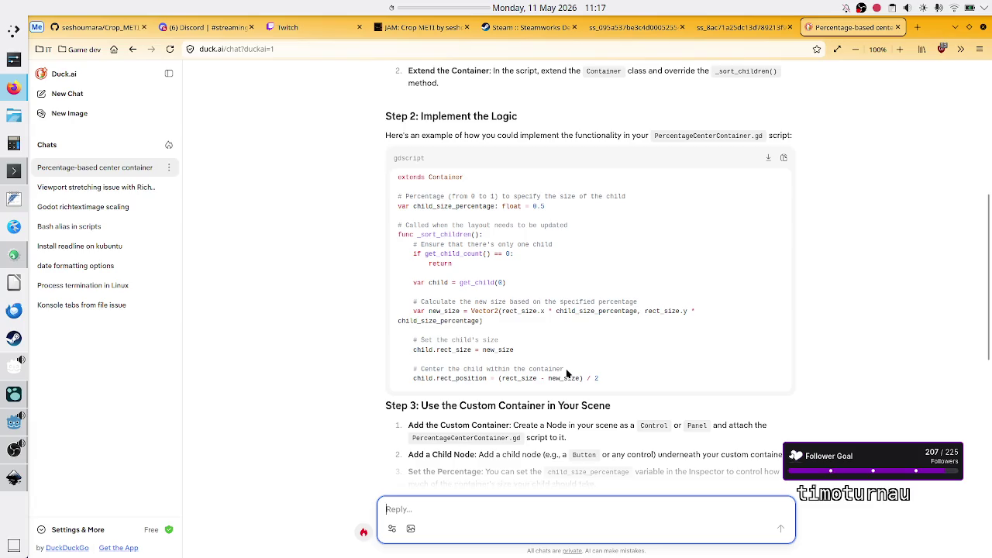
scroll(567, 373, up, 2)
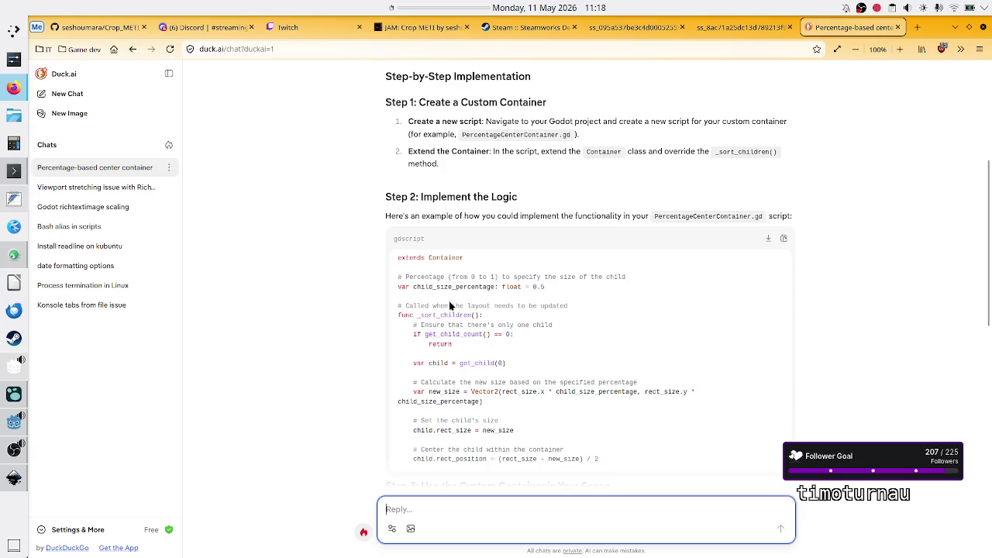
drag(420, 315, 473, 315)
key(alt+Tab)
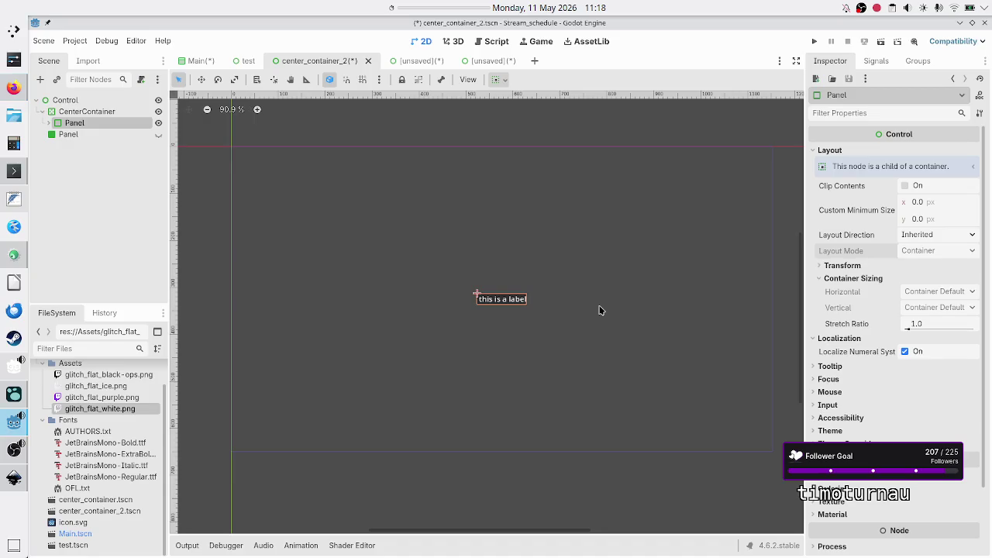
Inspect the Panel's sort_children signal, cancel connecting it, and return to the Duck.ai chat
click(876, 60)
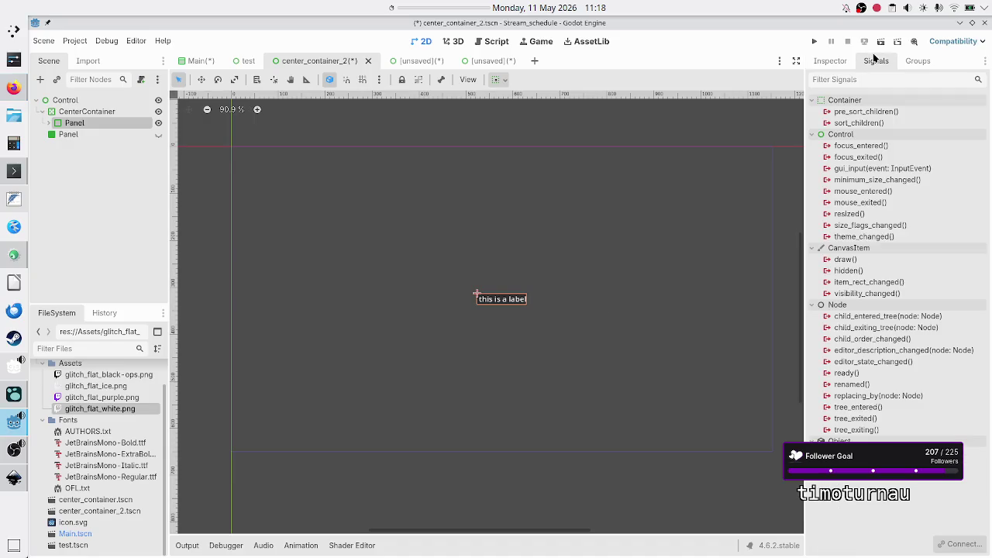
double_click(889, 124)
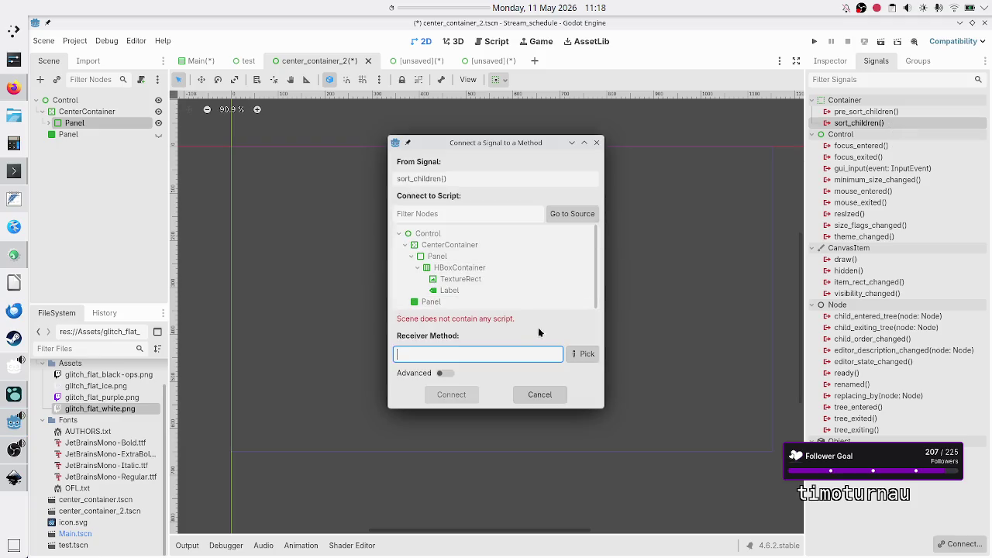
click(537, 394)
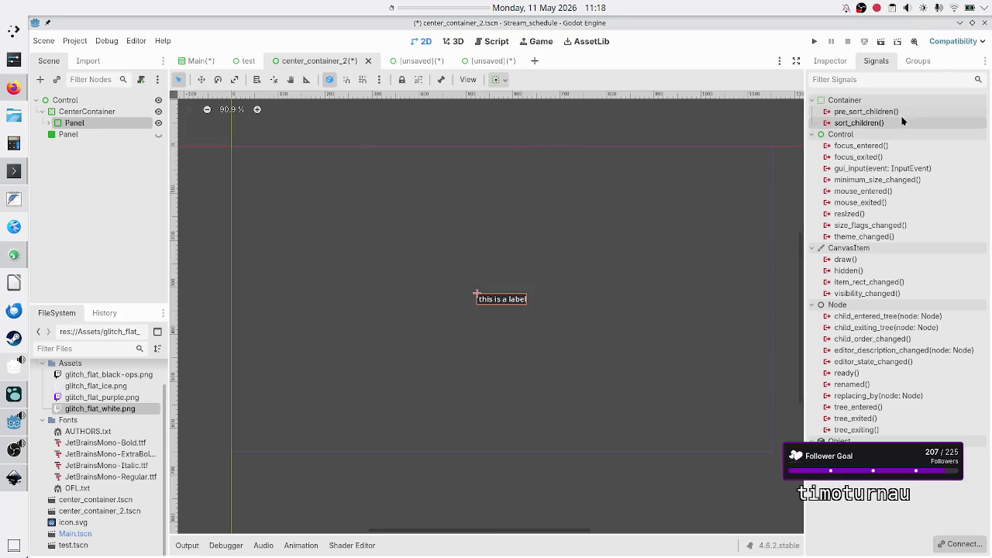
mouse_move(900, 117)
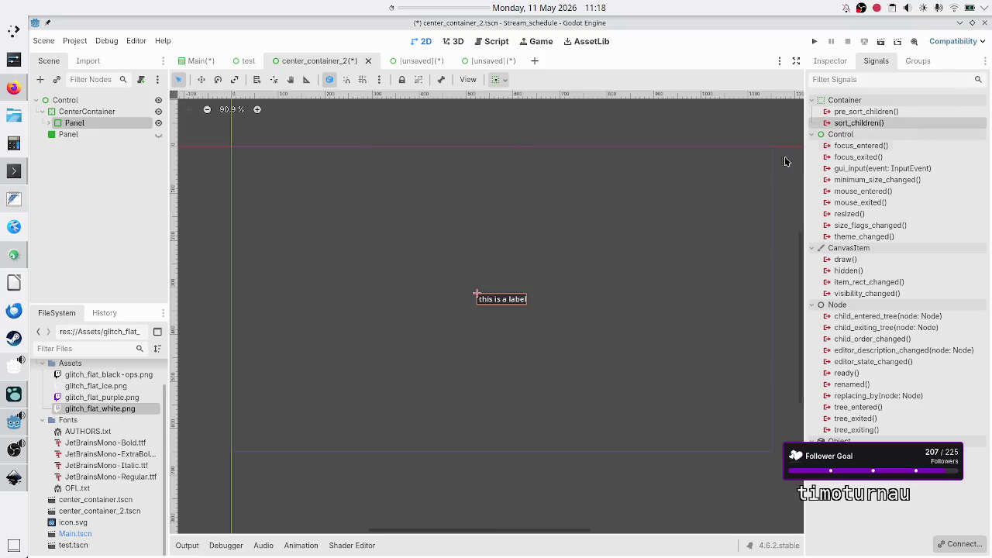
key(alt+Tab)
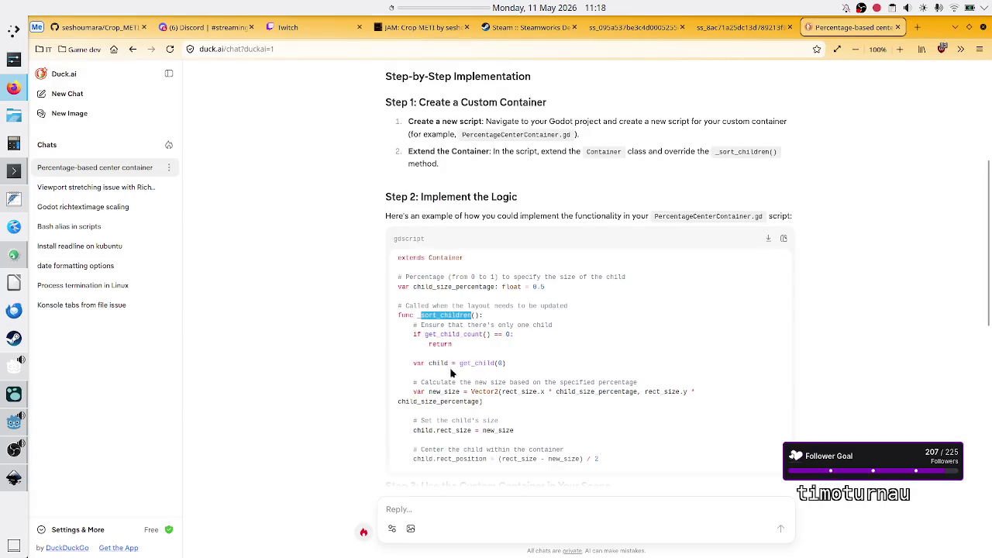
Highlight the child, new_size and percentage size calculation in the suggested script
scroll(453, 375, down, 2)
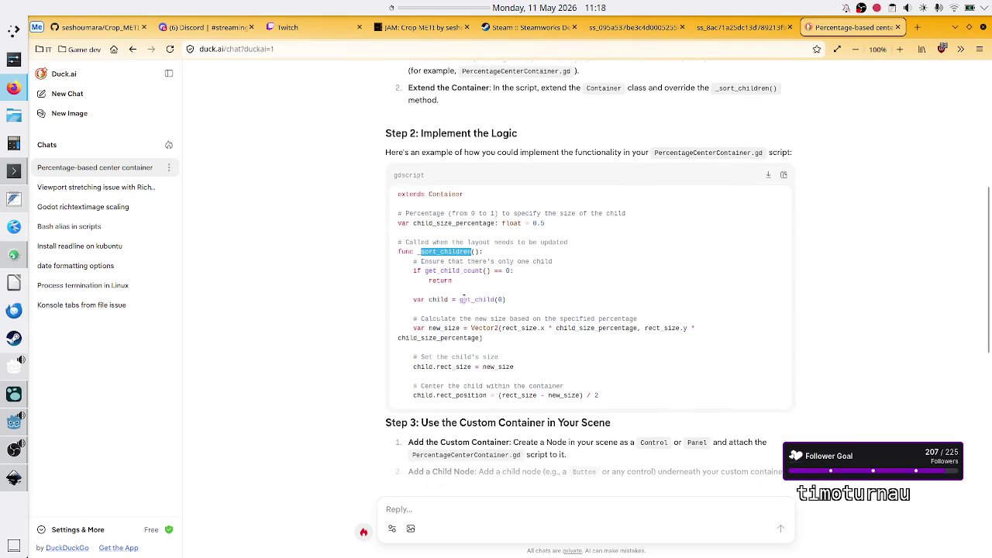
double_click(444, 300)
double_click(446, 328)
drag(522, 328, 626, 326)
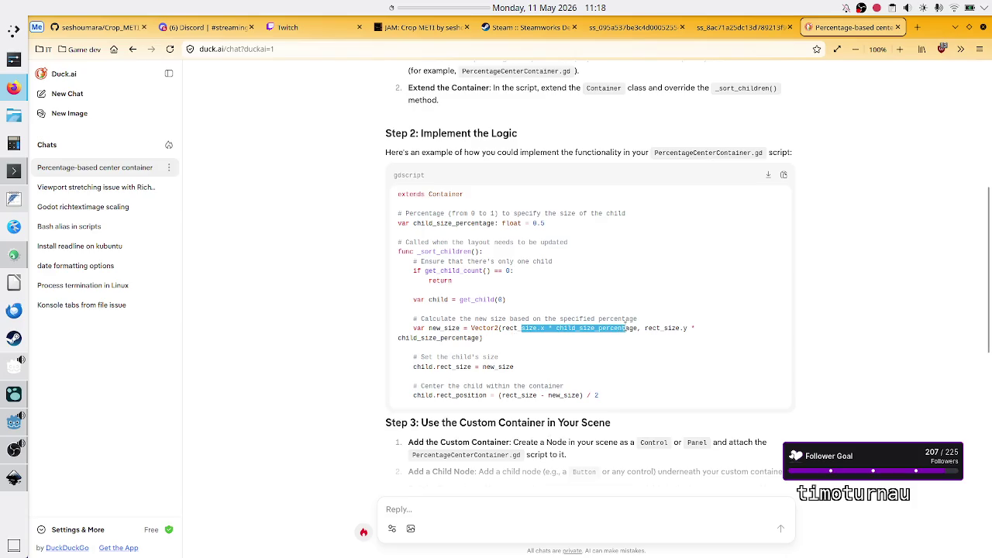
click(549, 361)
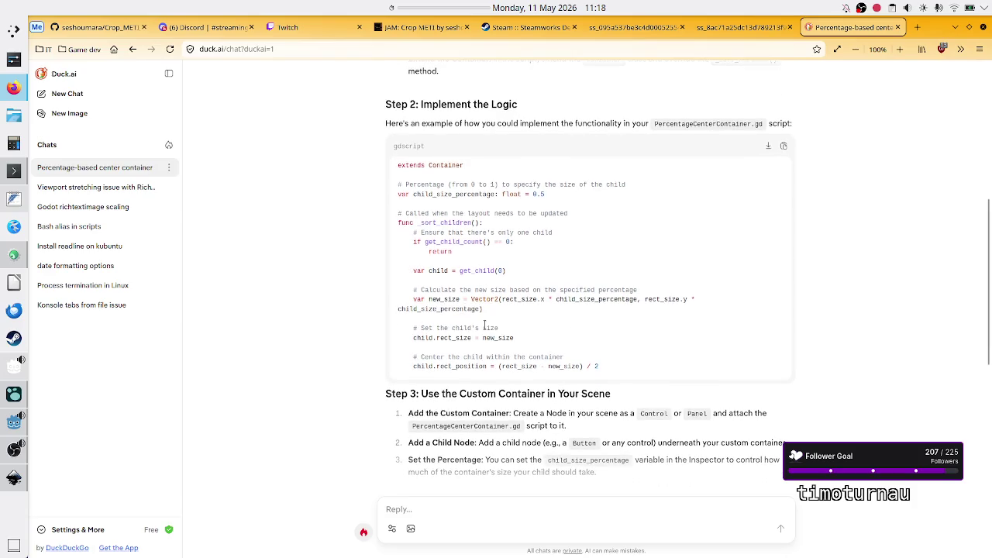
Highlight the line setting the child's rect_size, read further down, then bring OBS Studio forward
drag(416, 337, 470, 339)
click(481, 357)
scroll(479, 310, down, 2)
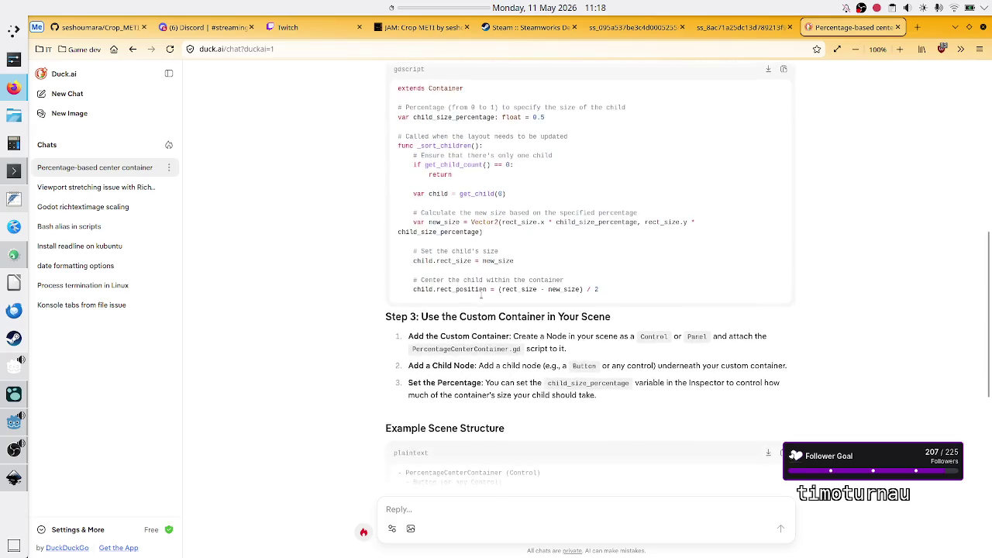
scroll(481, 294, down, 2)
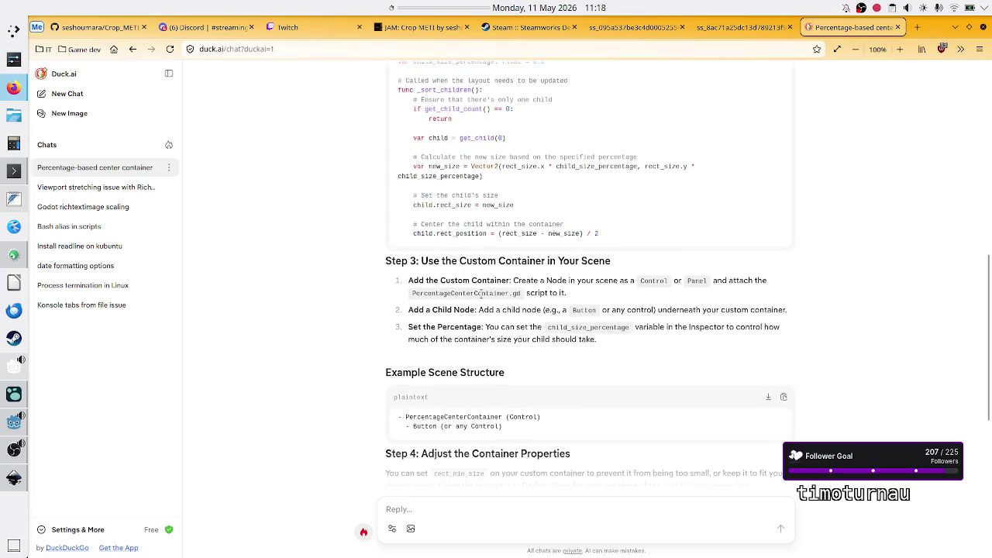
click(14, 449)
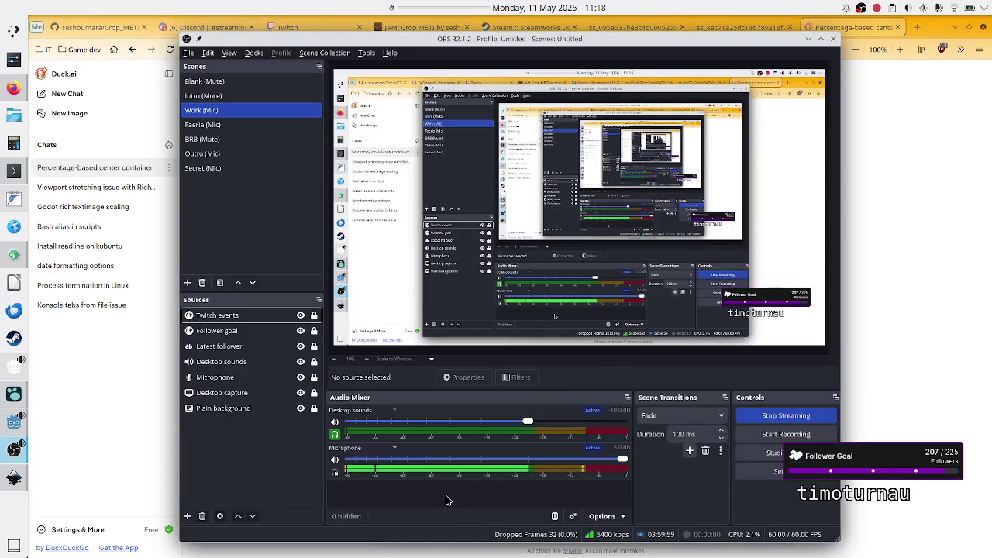
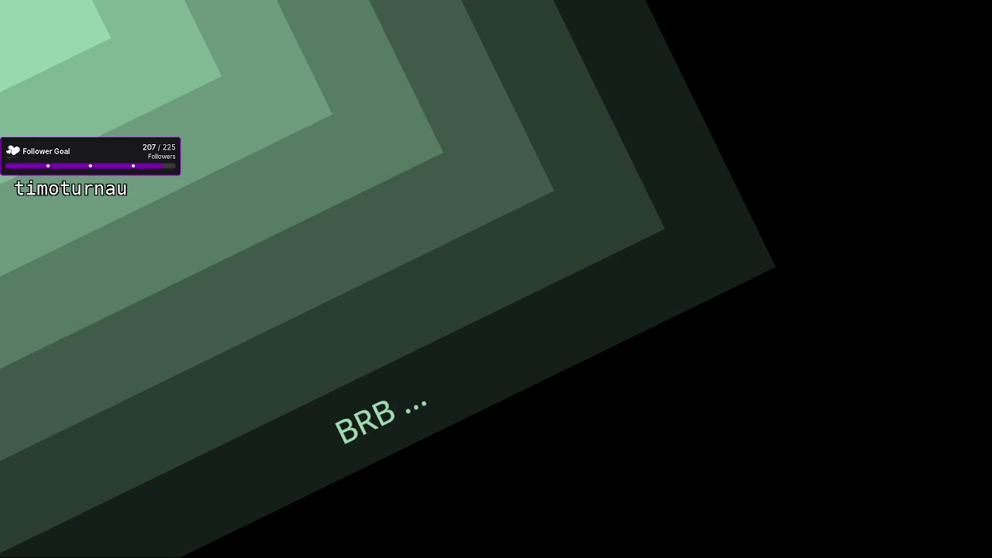
Cut the OBS stream from BRB to the Work (Mic) scene and minimize OBS
click(243, 110)
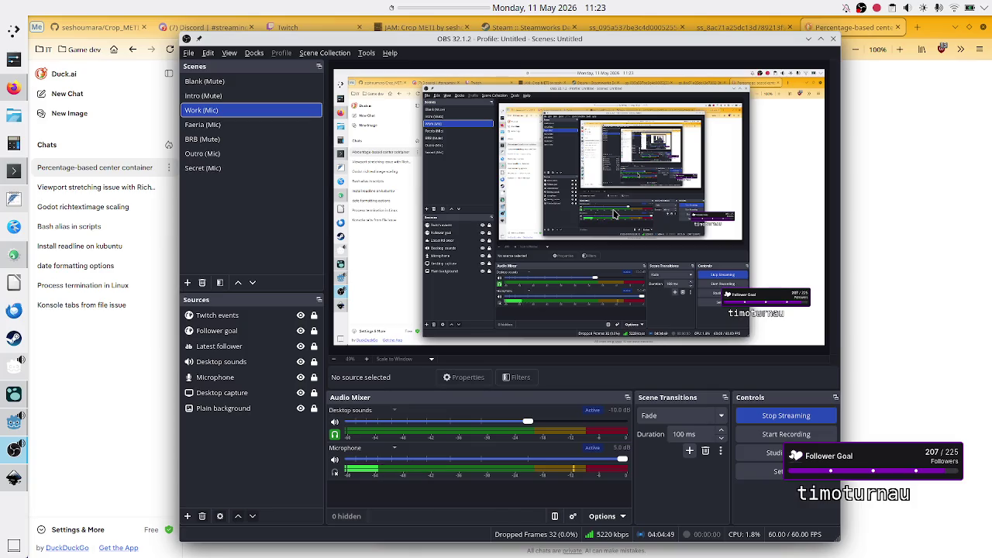
click(809, 38)
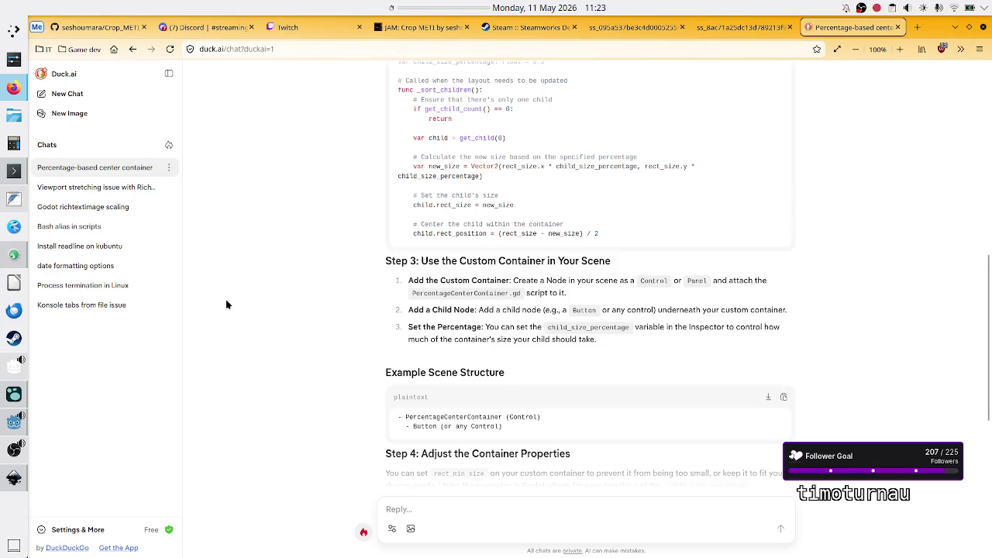
Switch from the Duck.ai chat to the Godot editor via the taskbar
click(10, 425)
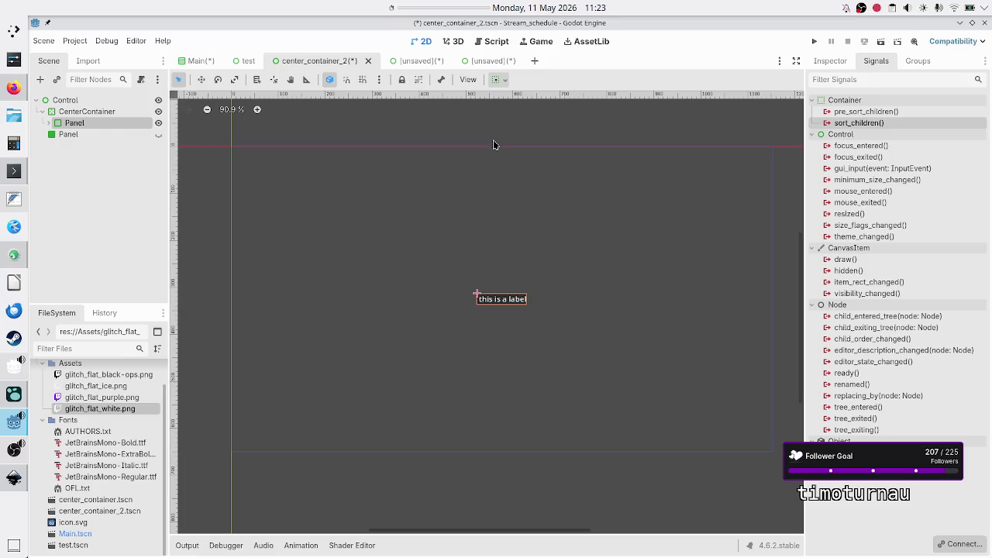
Close the second empty [unsaved] scene tab, choosing Don't Save
click(485, 62)
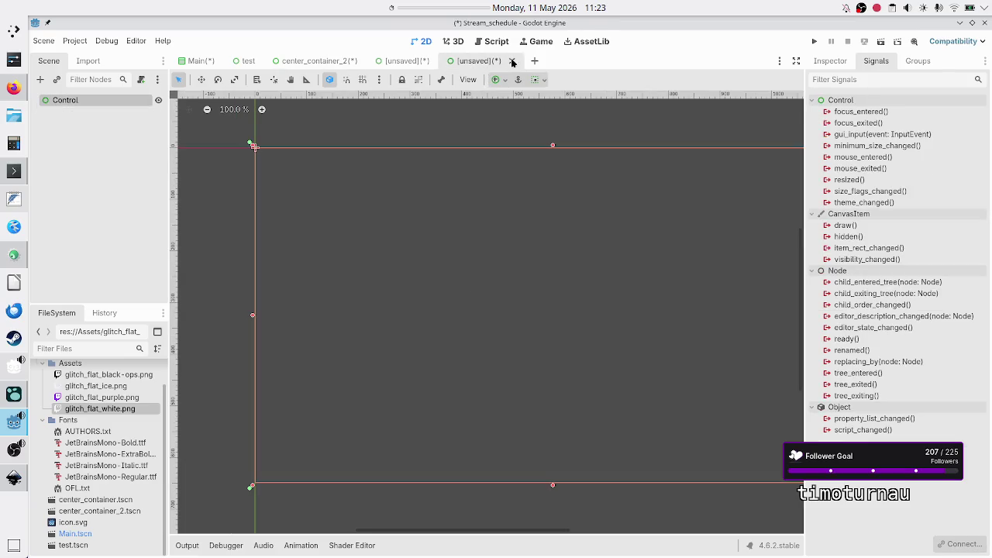
click(511, 61)
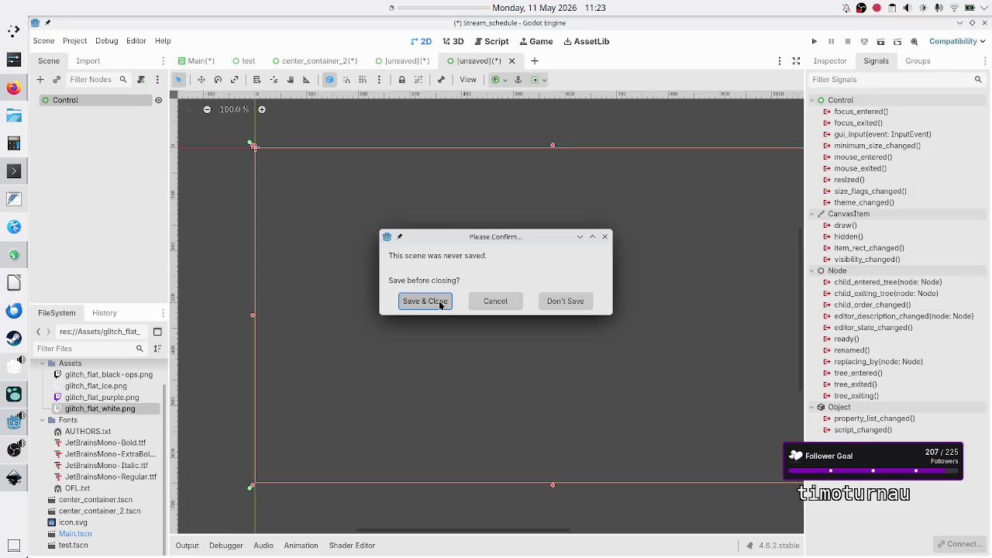
click(565, 302)
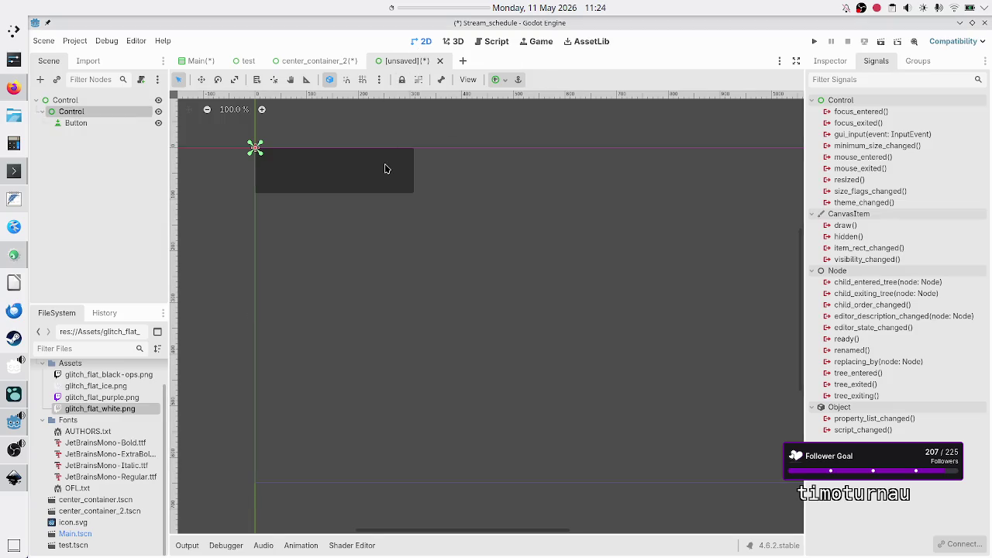
Show the nested Control's layout and transform properties in the Inspector, after checking the Button
click(97, 125)
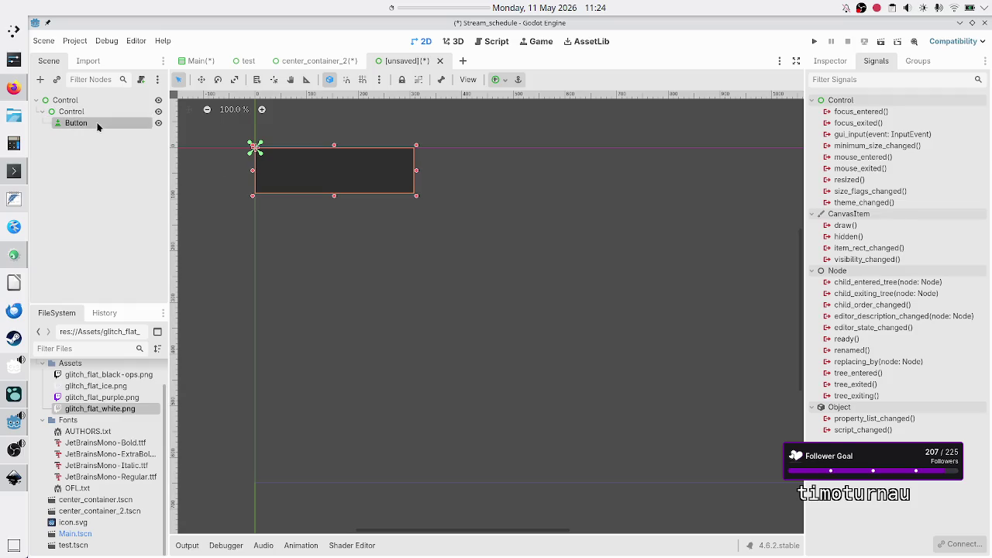
click(88, 112)
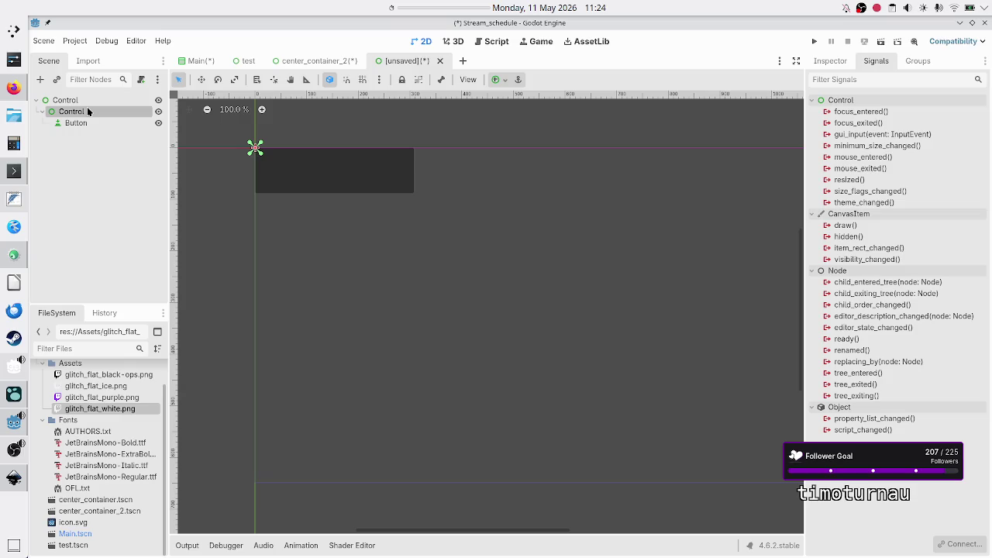
click(92, 123)
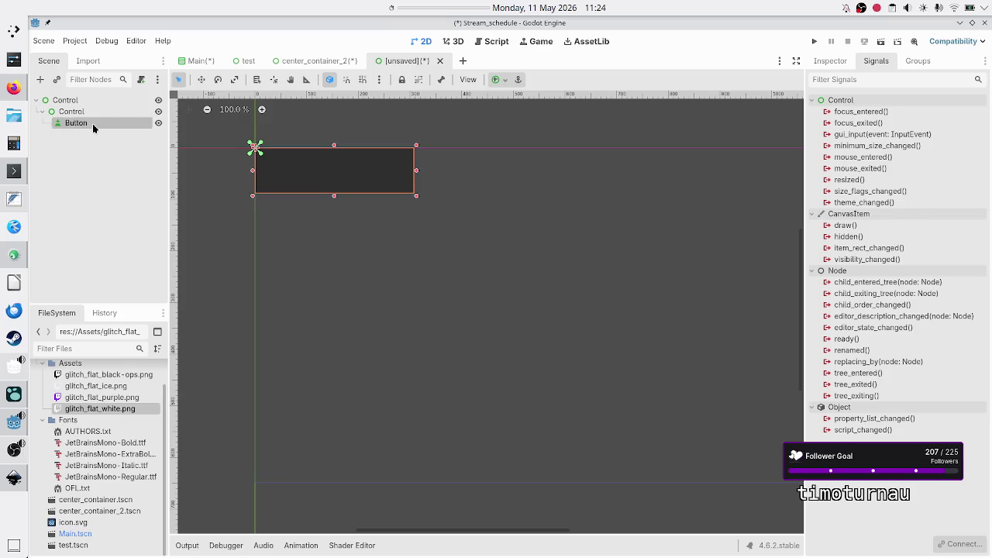
click(83, 112)
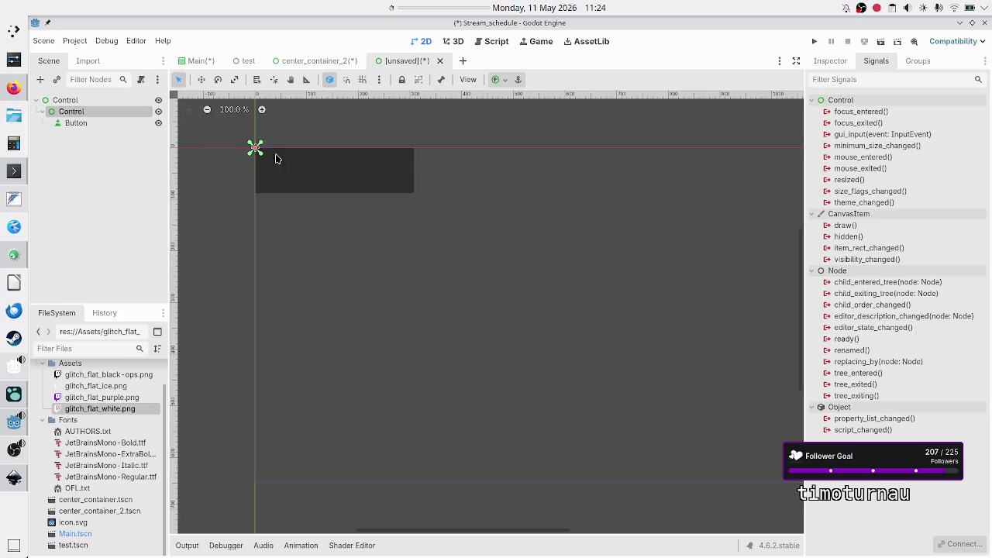
click(75, 124)
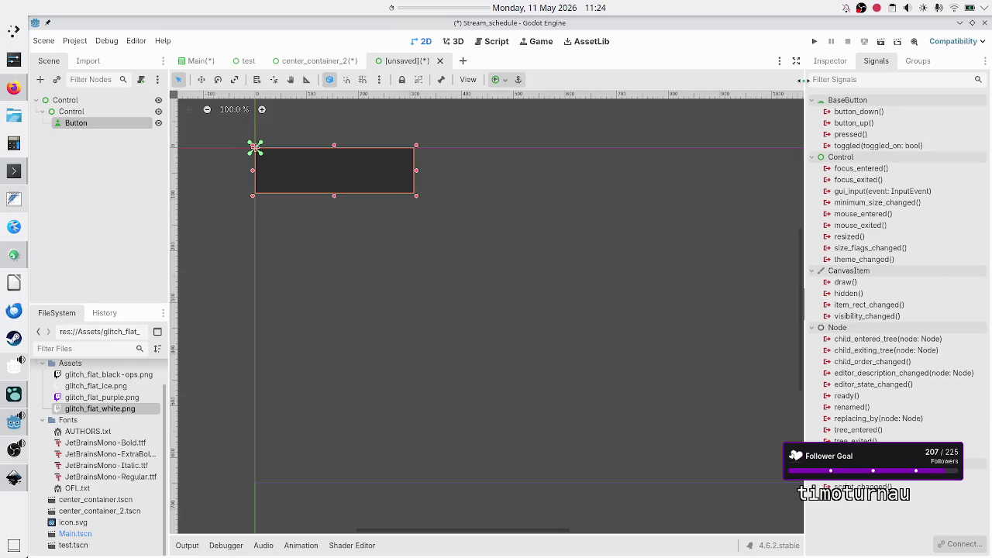
click(843, 62)
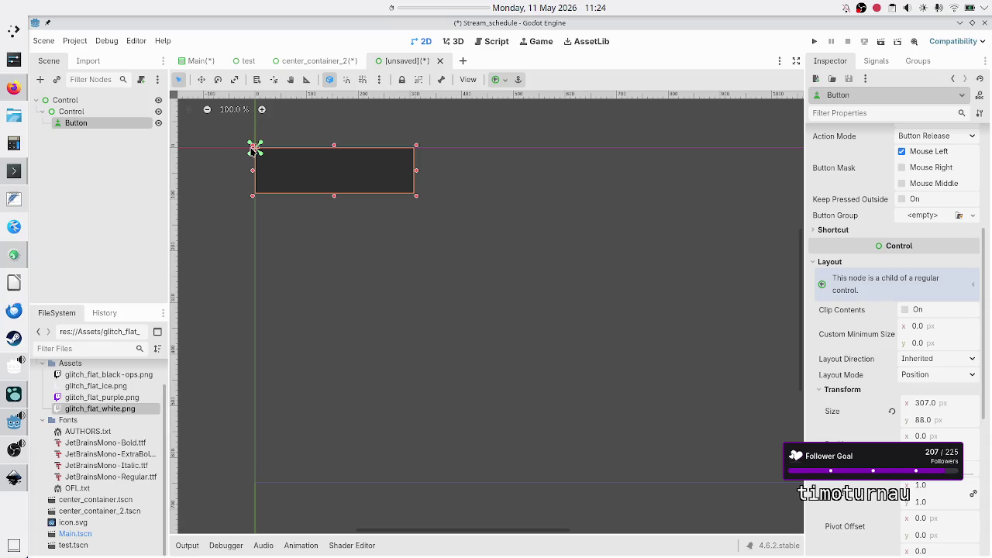
click(93, 114)
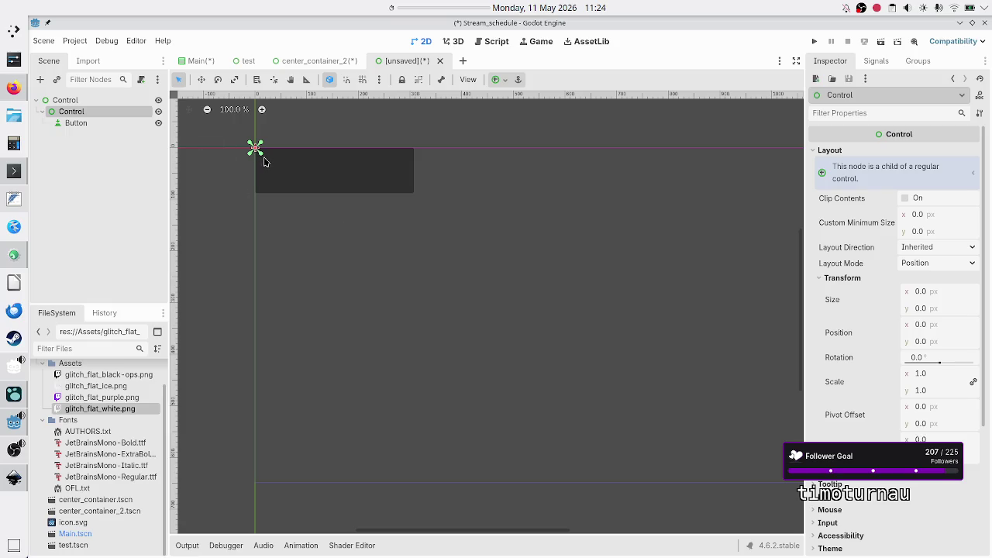
Set the child Control's position x to 100, then close the unsaved scene with Don't Save
click(940, 328)
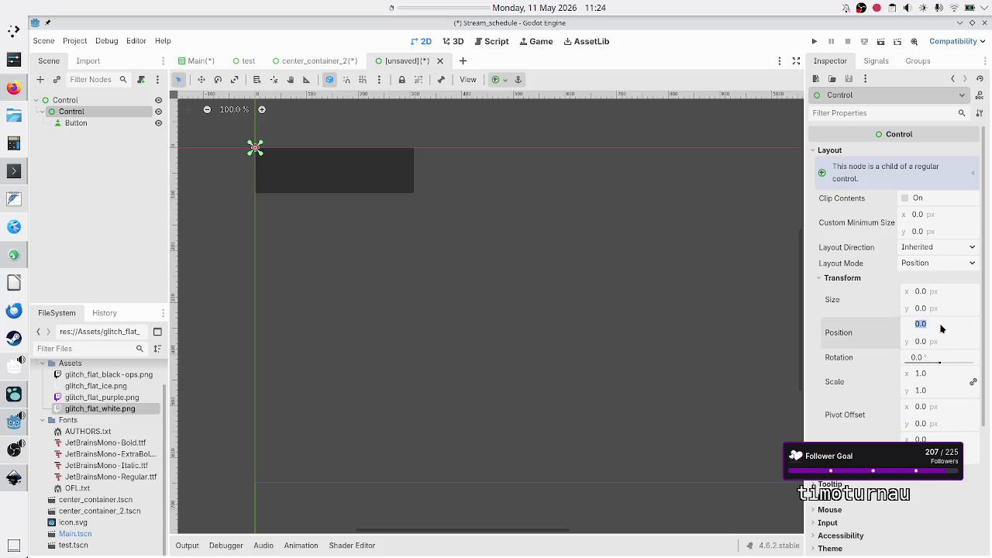
text(100)
key(Return)
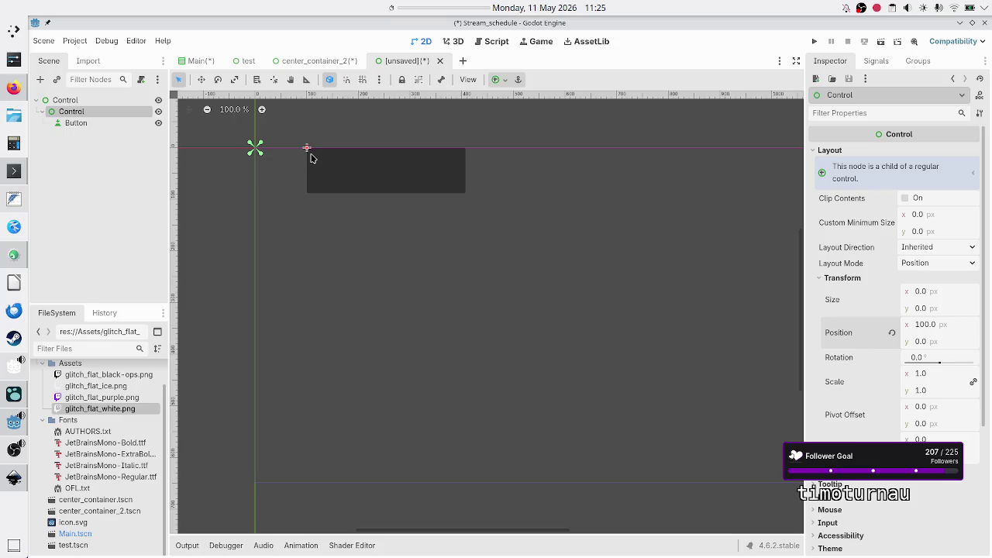
click(442, 61)
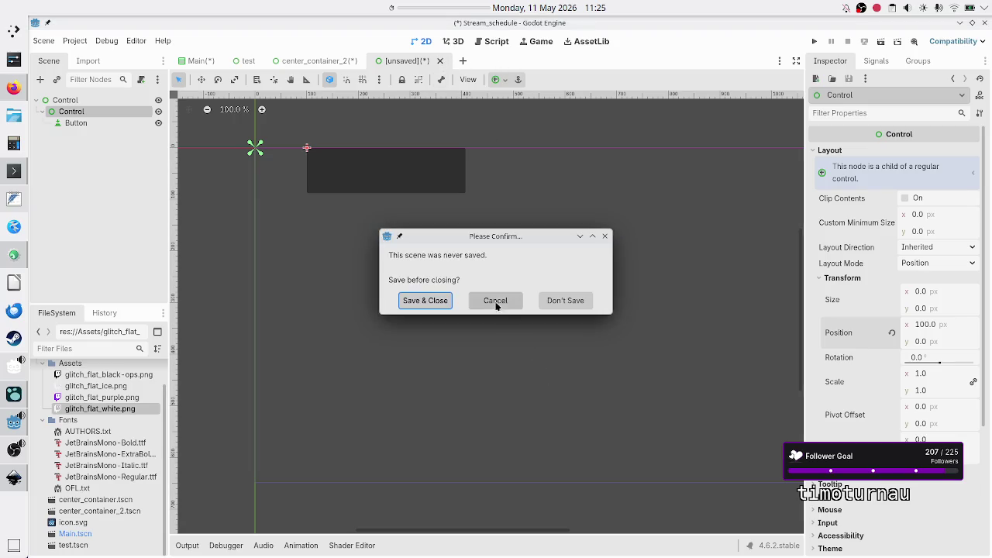
click(566, 301)
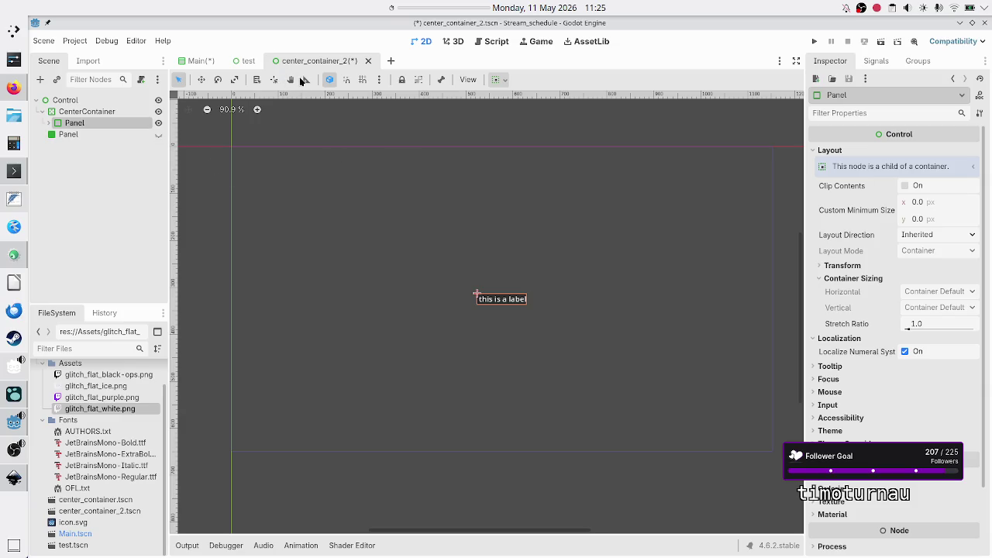
Inspect the img tag in the test RichTextLabel, then compare the Main scene's TextureRect and Label
click(246, 61)
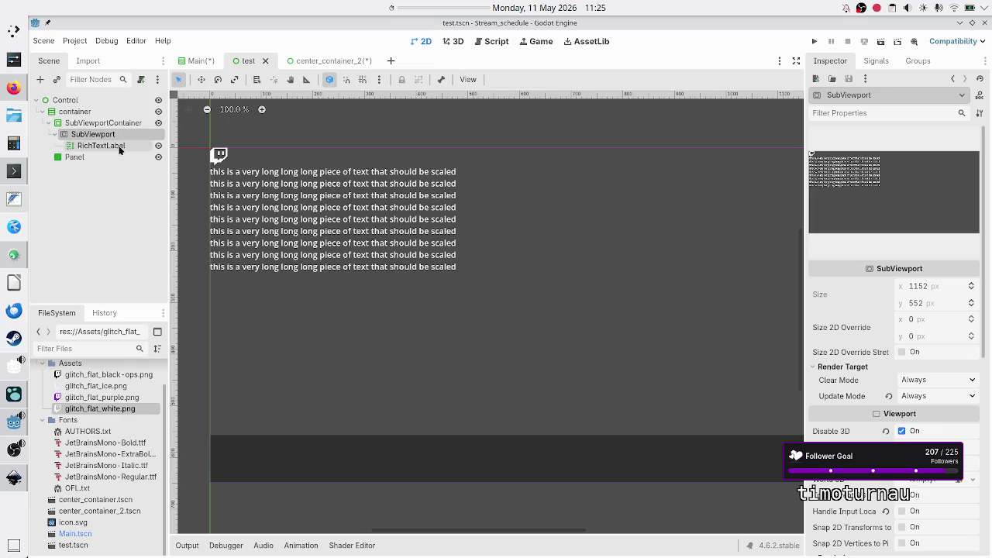
click(120, 149)
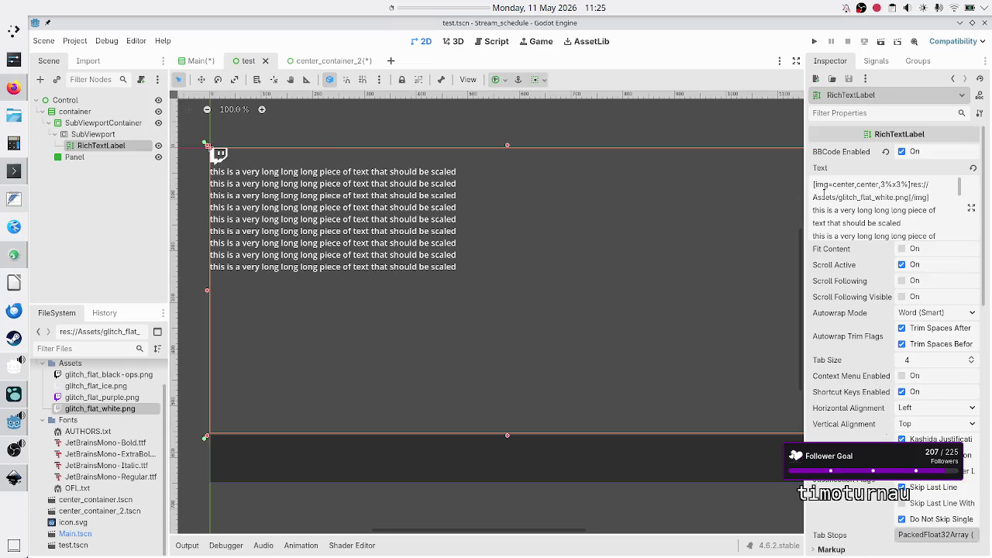
double_click(822, 185)
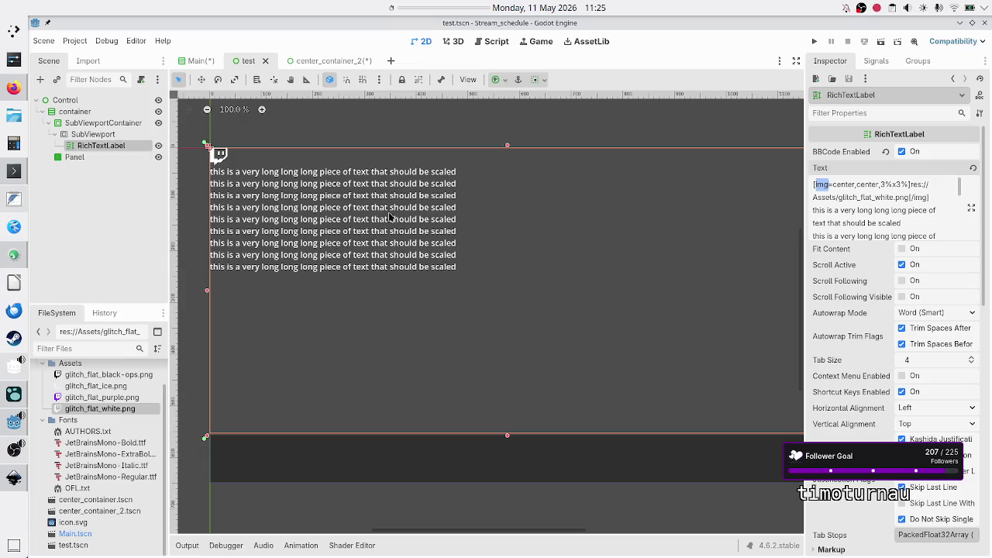
click(200, 61)
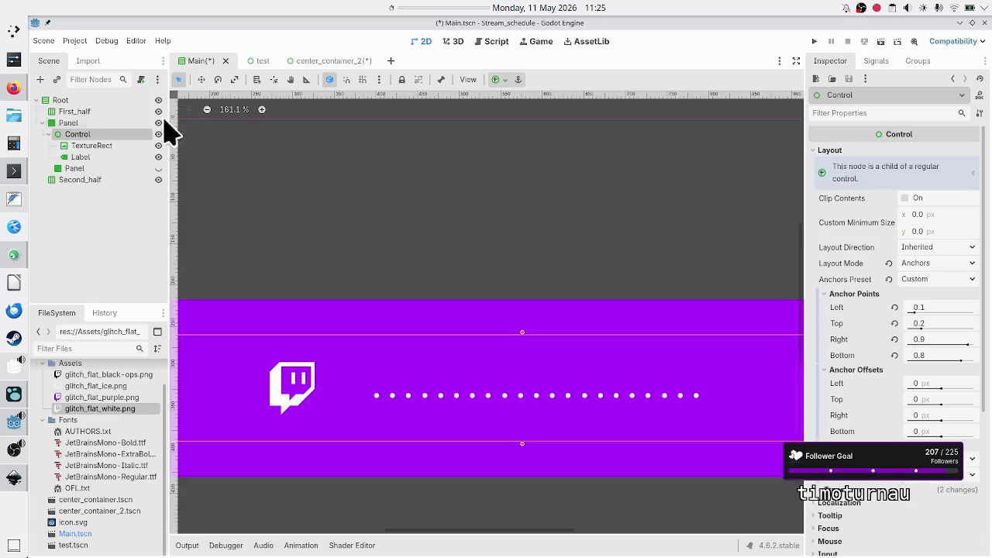
click(103, 146)
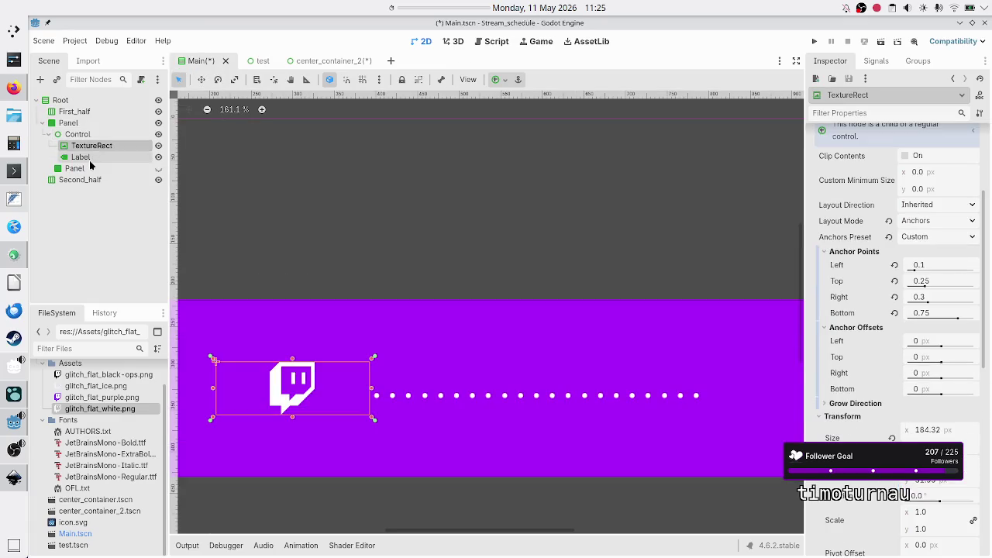
click(87, 158)
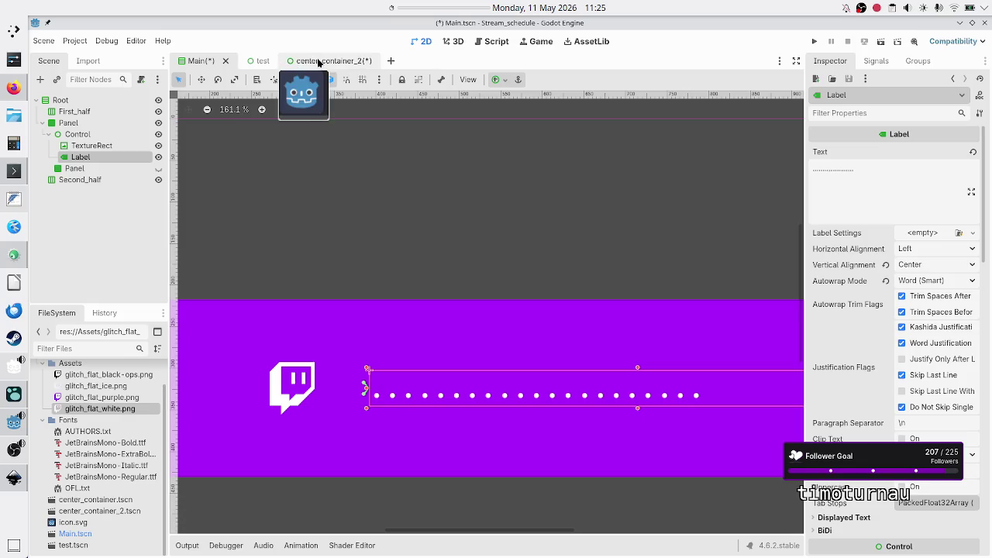
Highlight the 3%x3% image size in the test scene's BBCode, then run the scene
click(260, 65)
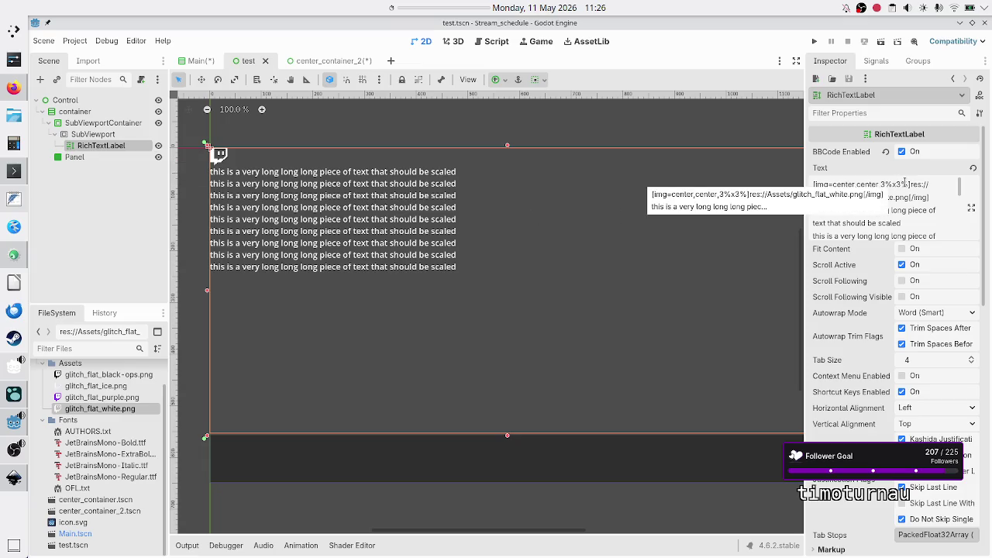
drag(908, 185, 879, 184)
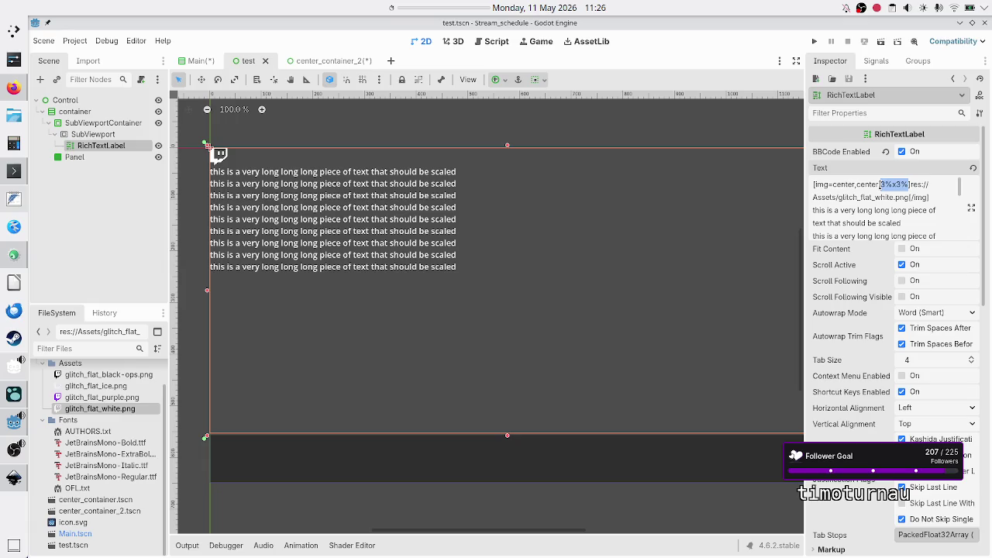
click(894, 195)
click(881, 42)
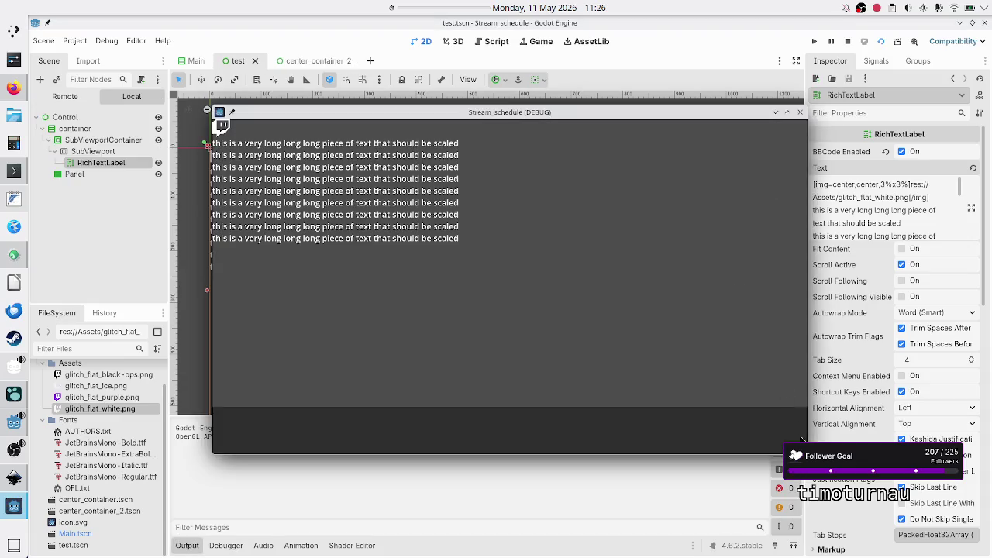
Enlarge the running test.tscn debug window to check the icon and text, then close it
mouse_move(806, 454)
mouse_down()
mouse_move(806, 471)
mouse_move(900, 533)
mouse_move(723, 434)
mouse_move(871, 493)
mouse_move(959, 496)
mouse_move(870, 350)
mouse_move(888, 476)
mouse_move(751, 447)
mouse_move(404, 310)
mouse_move(803, 473)
mouse_move(804, 489)
mouse_move(798, 470)
mouse_move(848, 462)
mouse_up()
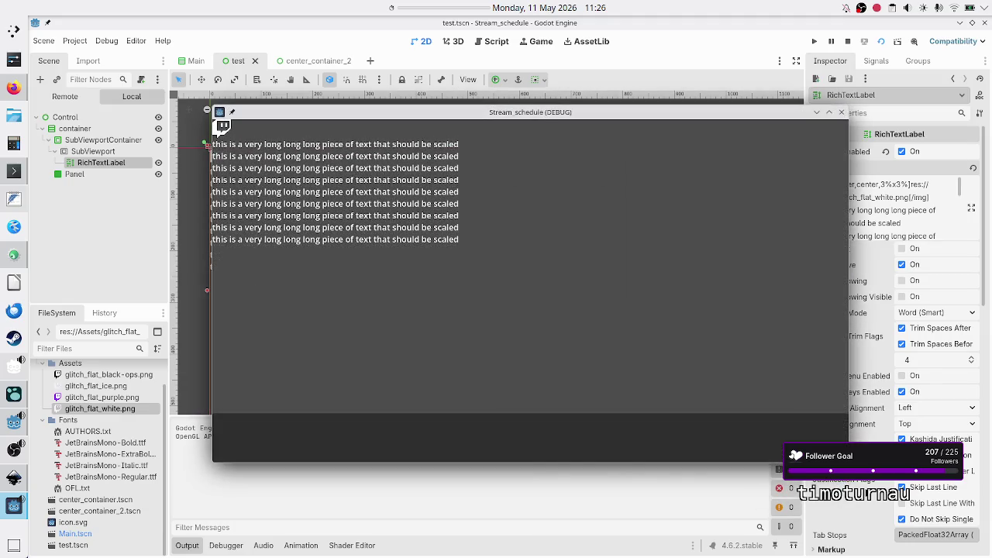
click(841, 111)
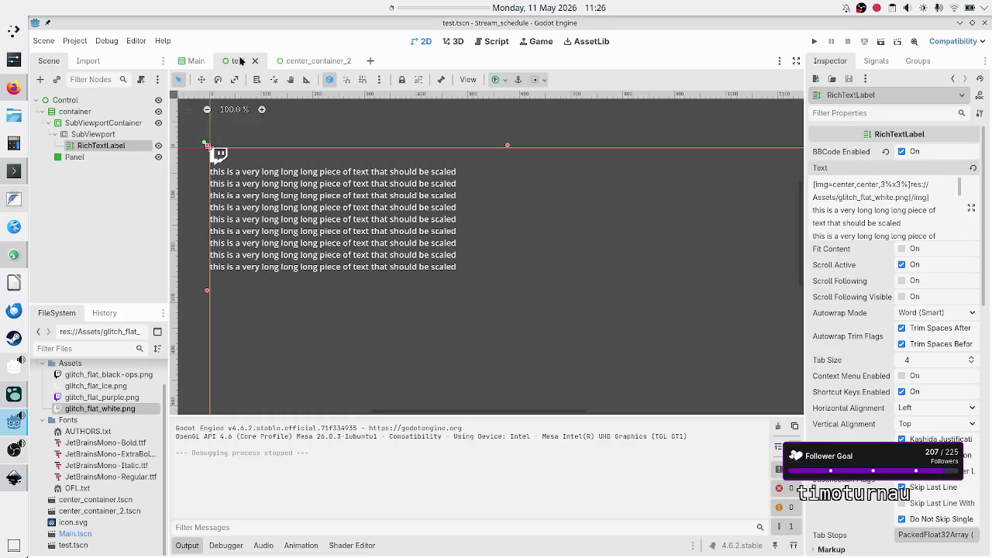
drag(240, 61, 182, 64)
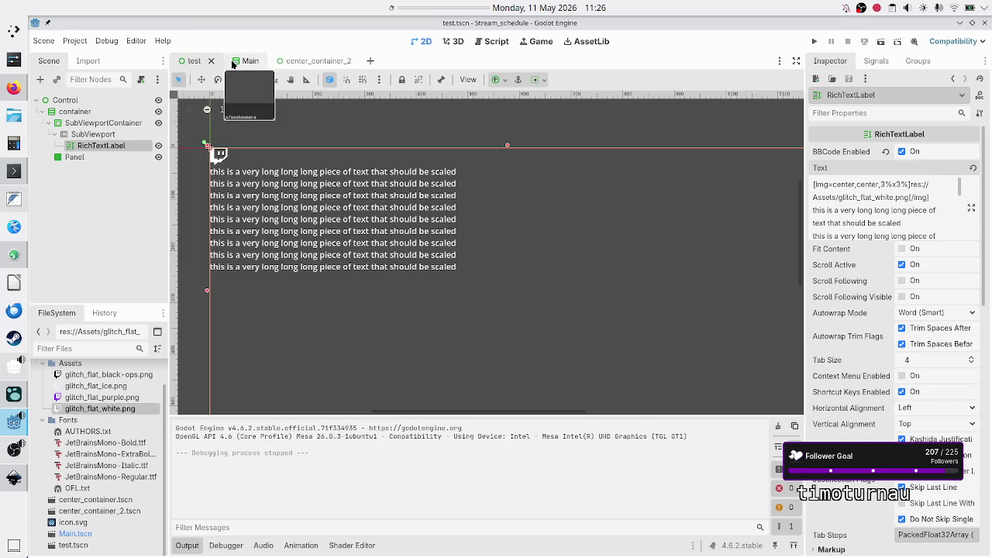
click(306, 61)
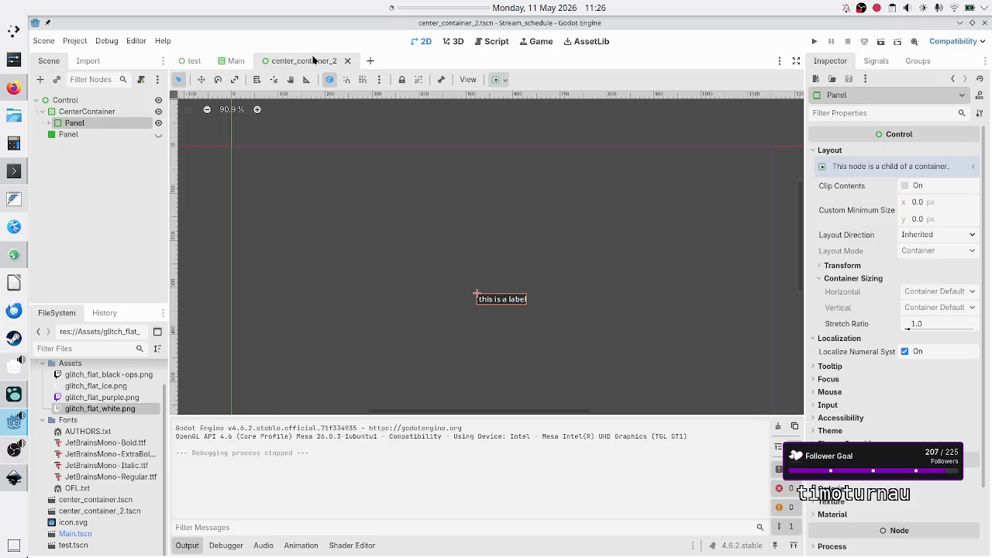
right_click(314, 60)
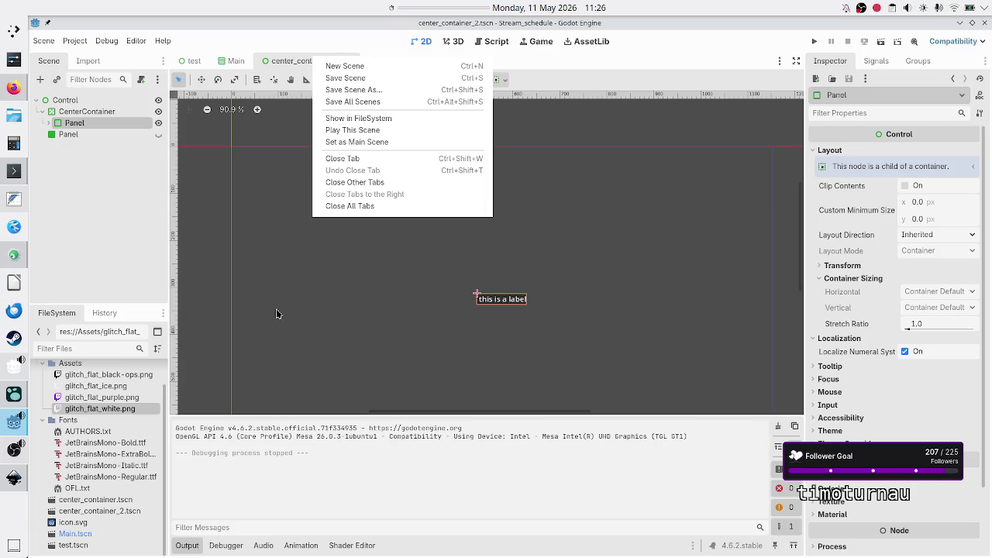
click(215, 482)
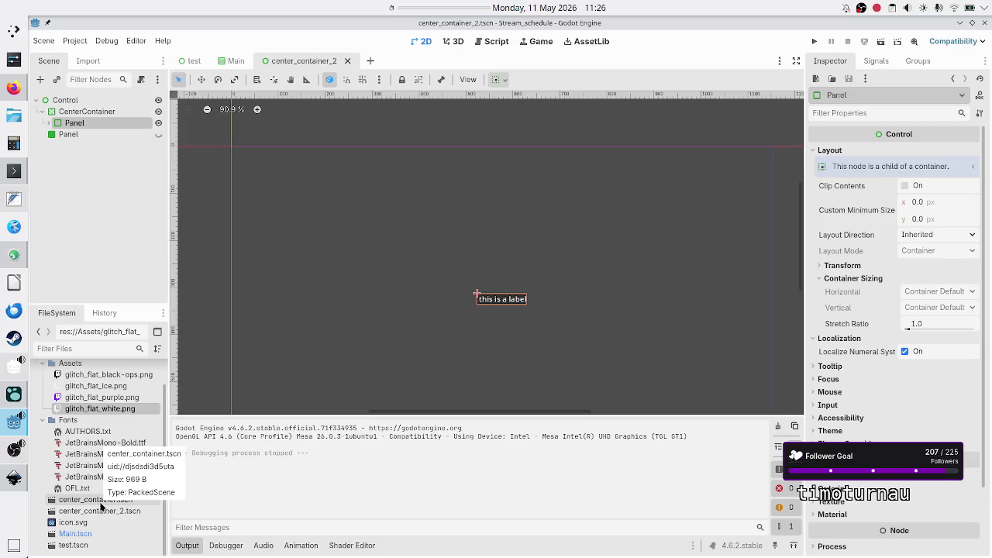
double_click(100, 502)
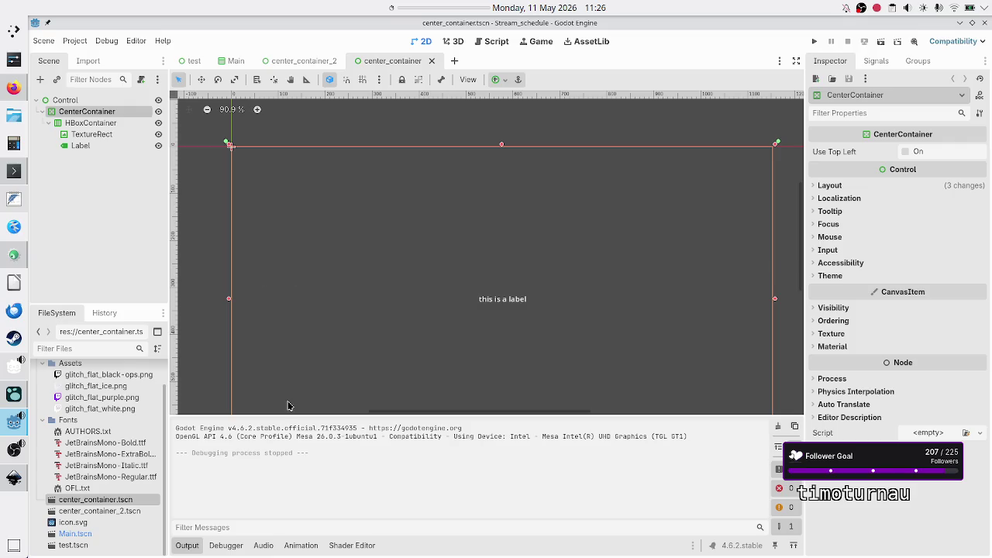
click(188, 546)
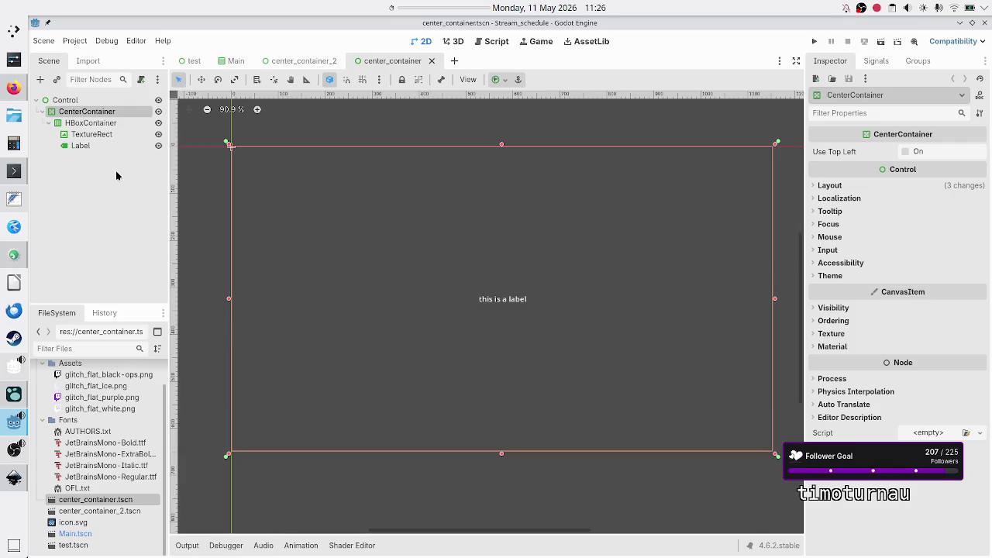
click(93, 124)
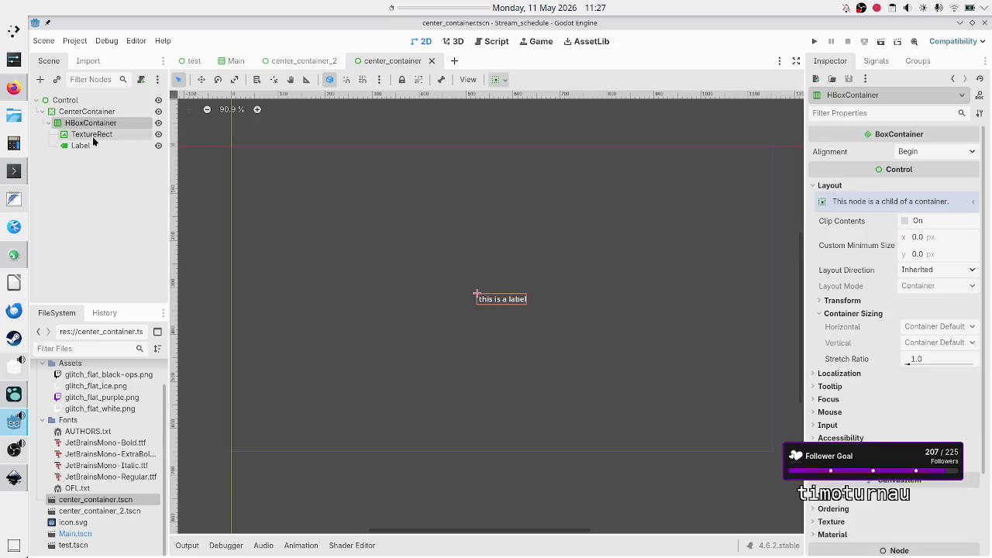
click(91, 135)
click(81, 145)
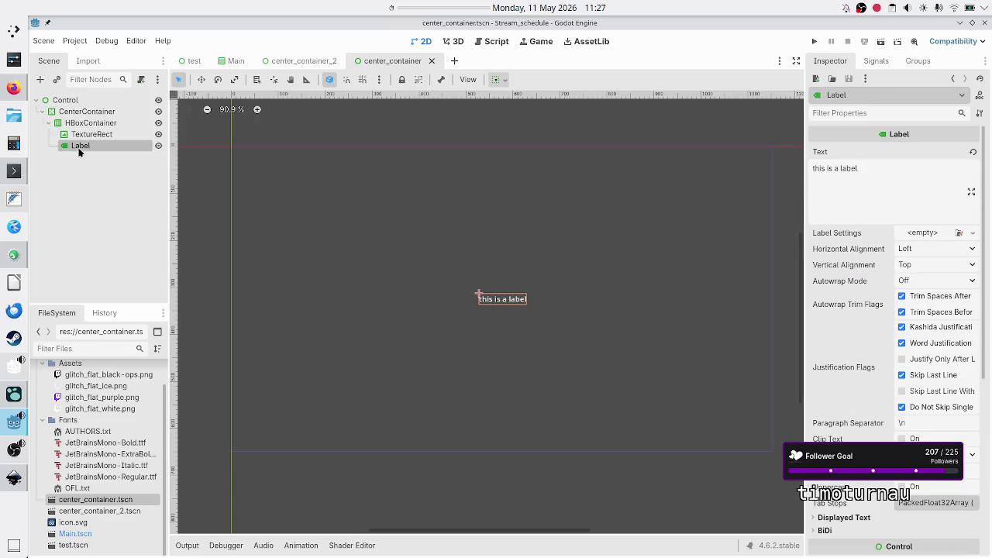
click(105, 135)
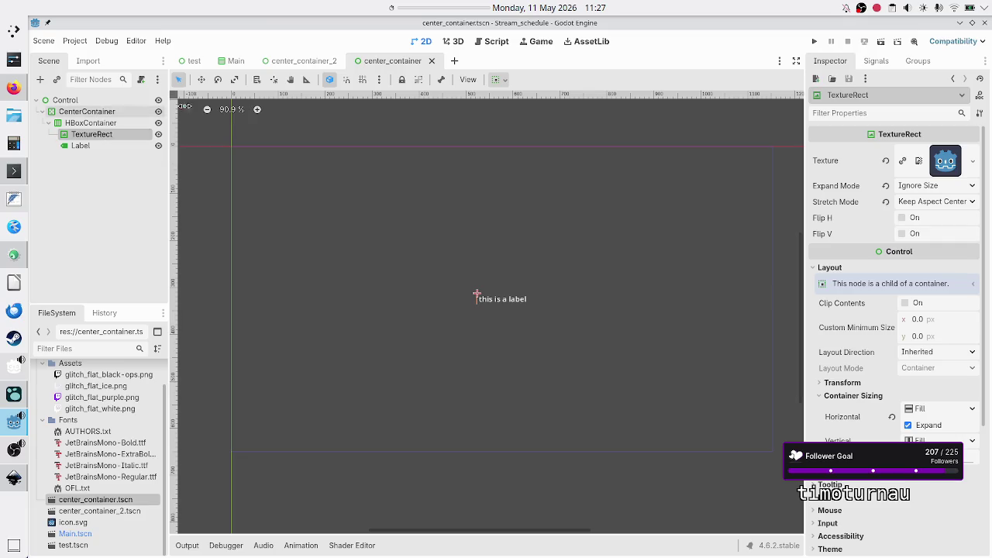
click(431, 60)
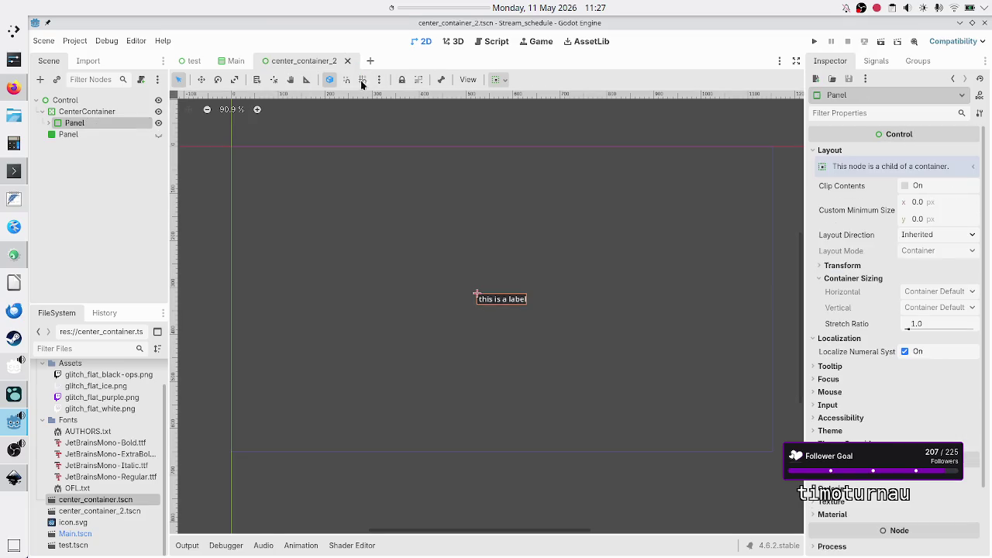
right_click(108, 503)
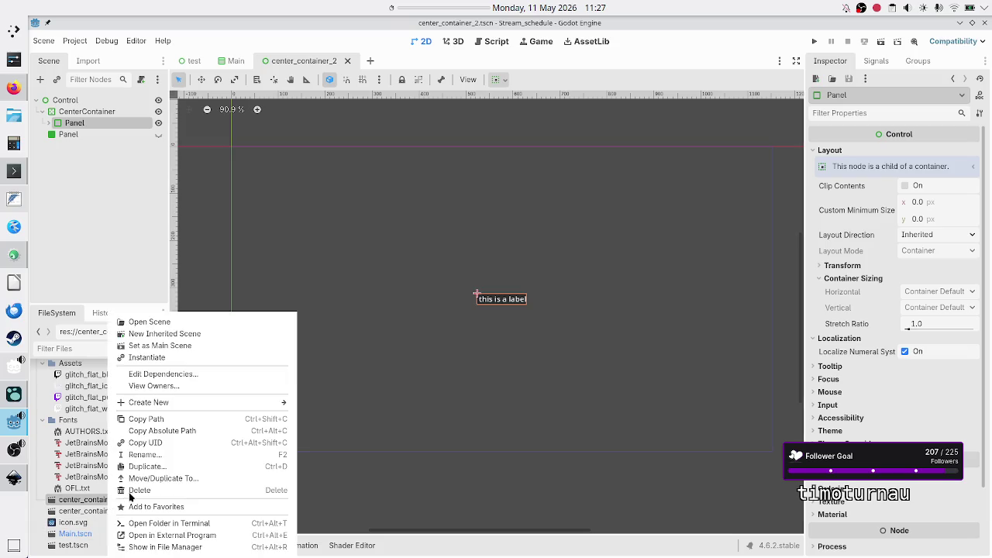
click(132, 491)
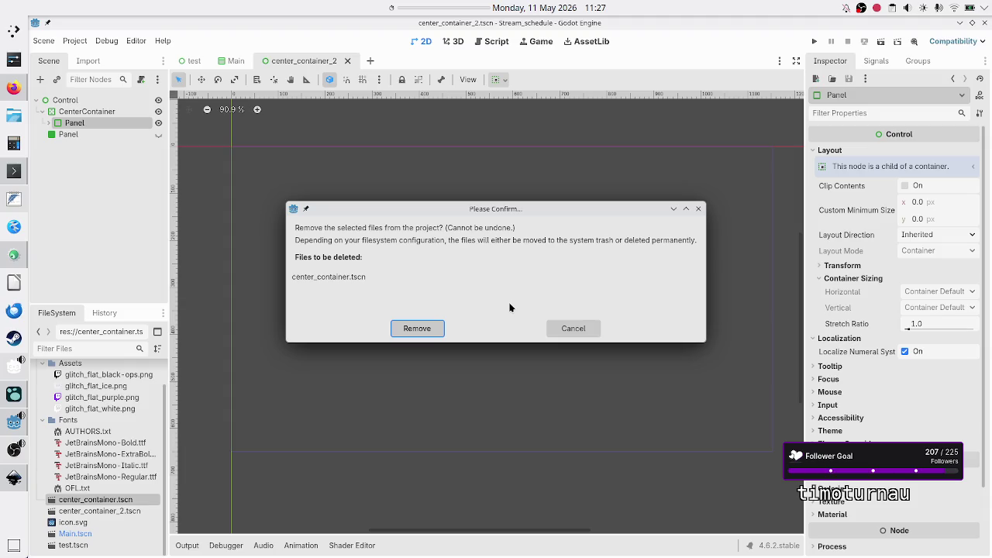
click(560, 332)
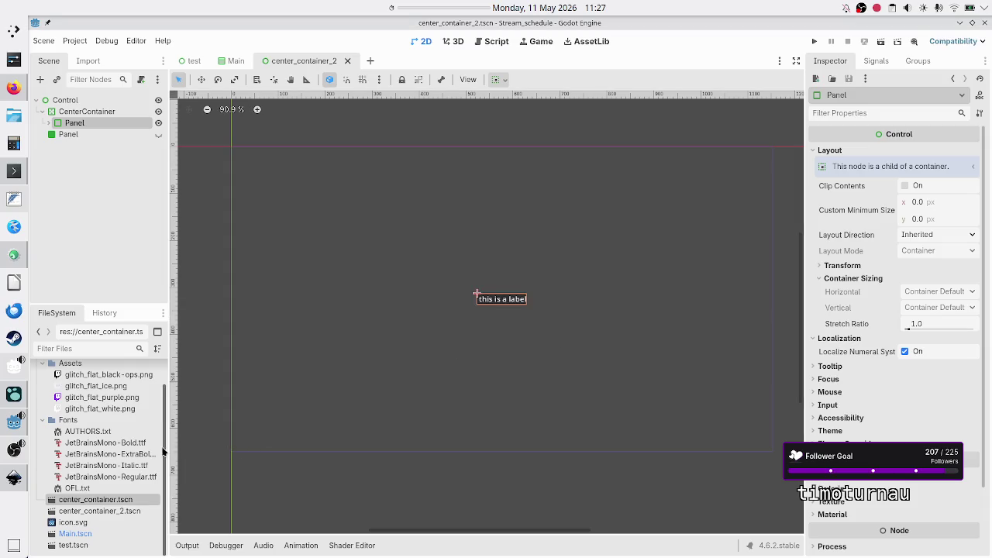
double_click(96, 500)
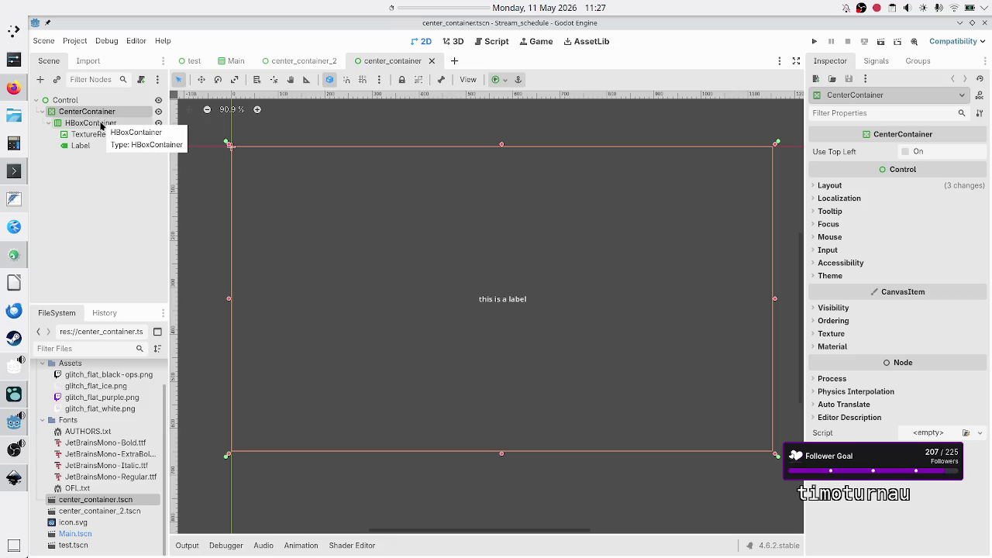
Inspect center_container.tscn's HBoxContainer and TextureRect, then bring up the HBoxContainer's context menu
click(106, 125)
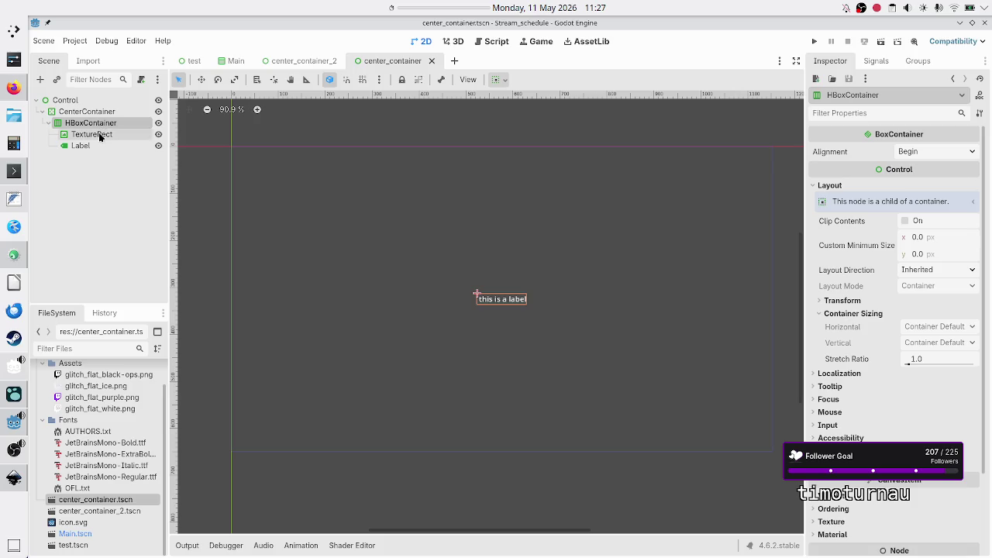
click(98, 133)
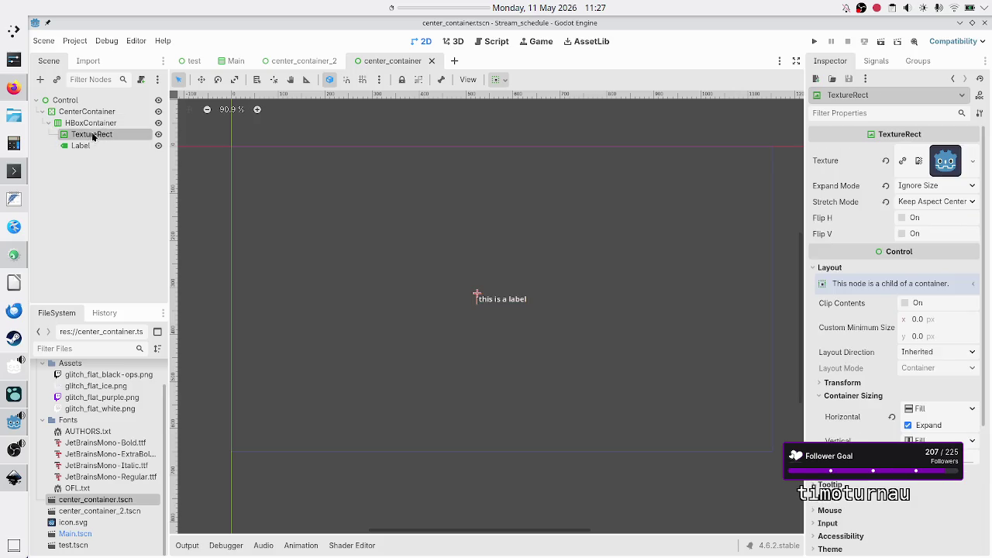
click(100, 124)
right_click(100, 129)
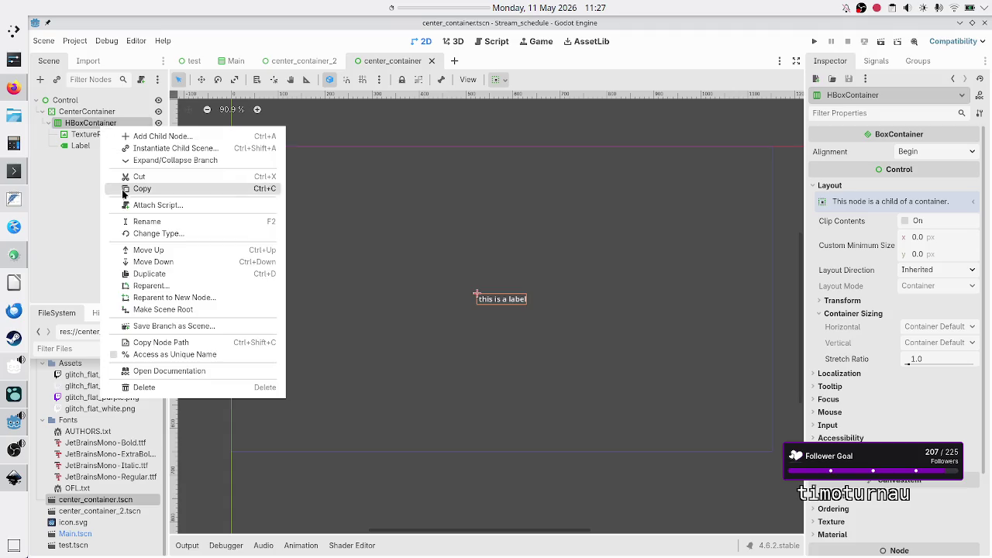
Copy the HBoxContainer, paste it under the root Control, and enlarge it so the icon shows
click(154, 193)
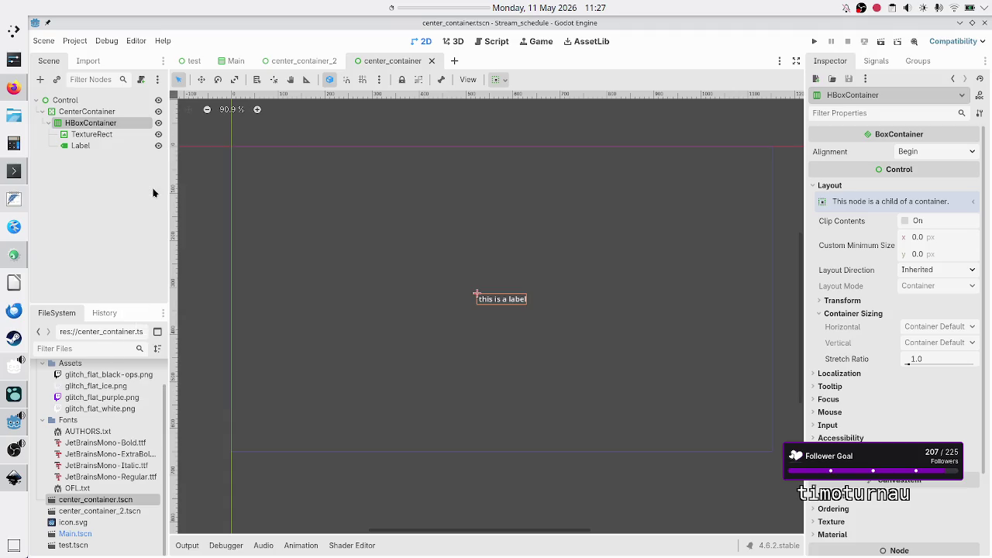
click(70, 100)
right_click(72, 102)
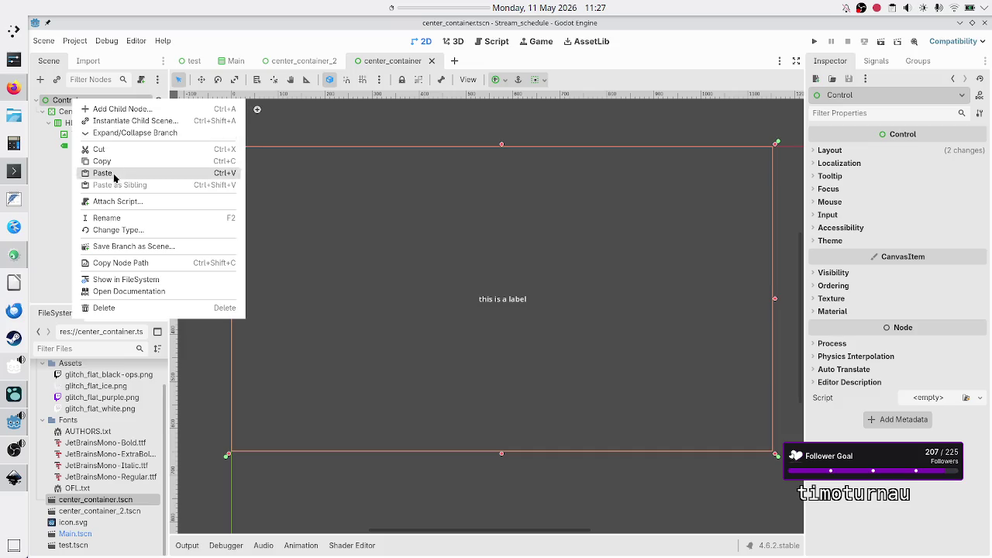
click(109, 173)
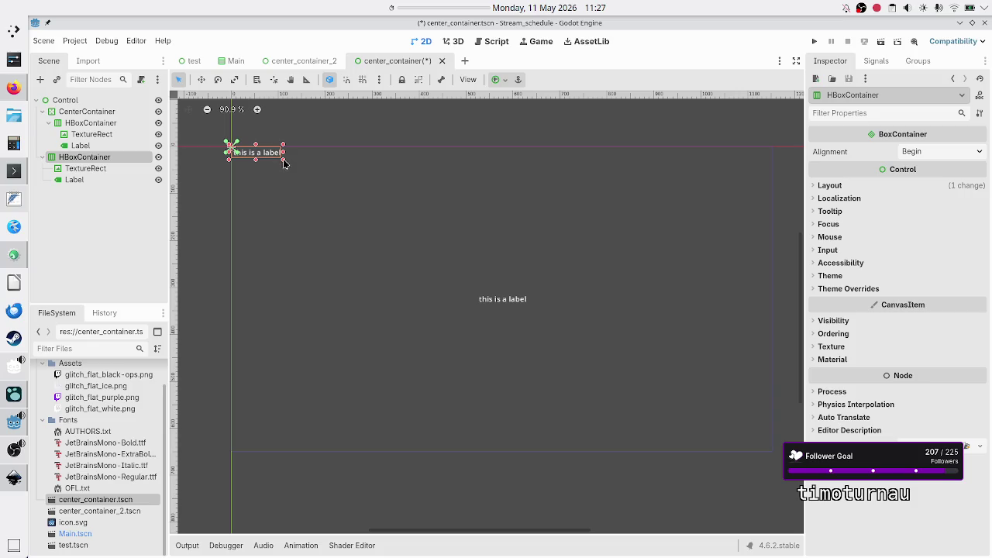
drag(283, 162, 405, 227)
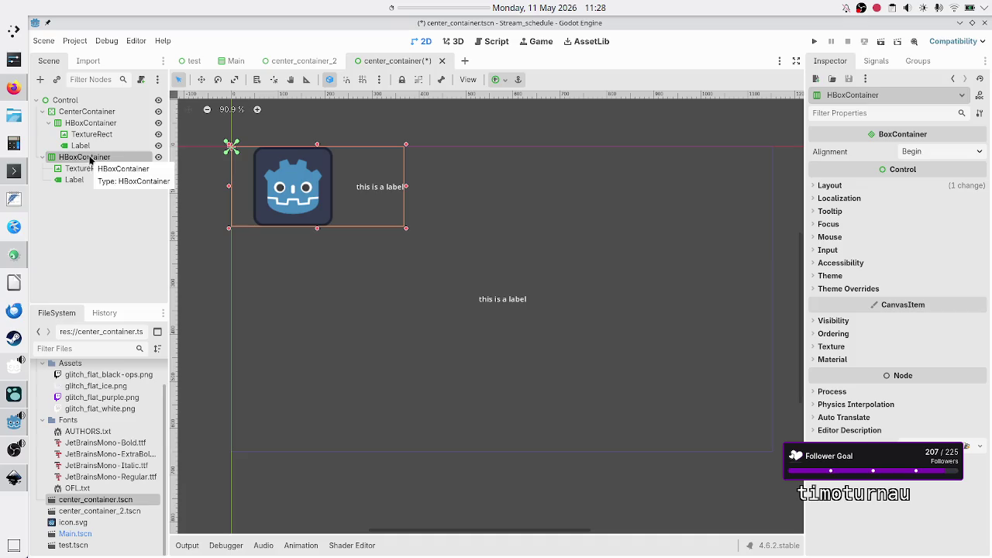
Expand the pasted HBoxContainer's TextureRect and Label in the Scene tree and select it
click(91, 113)
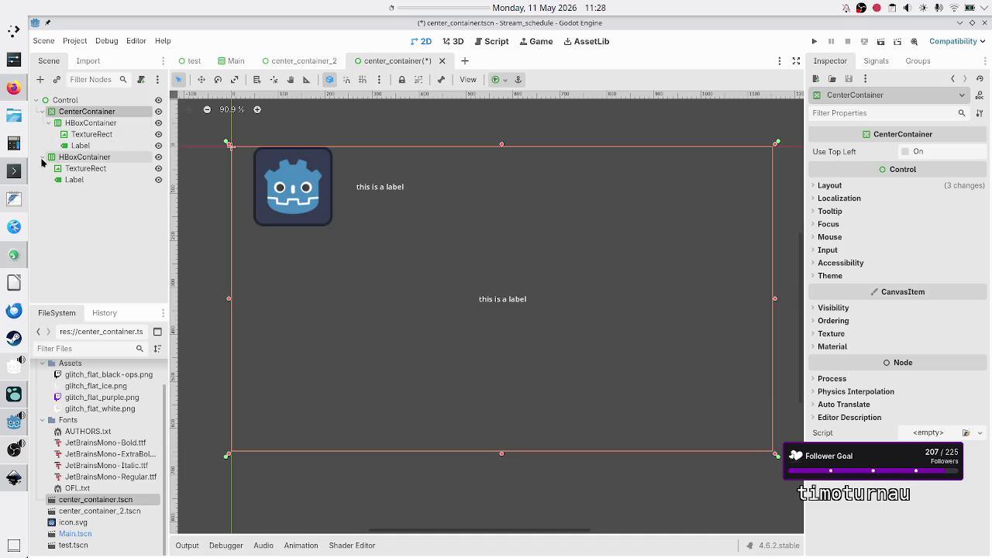
click(43, 157)
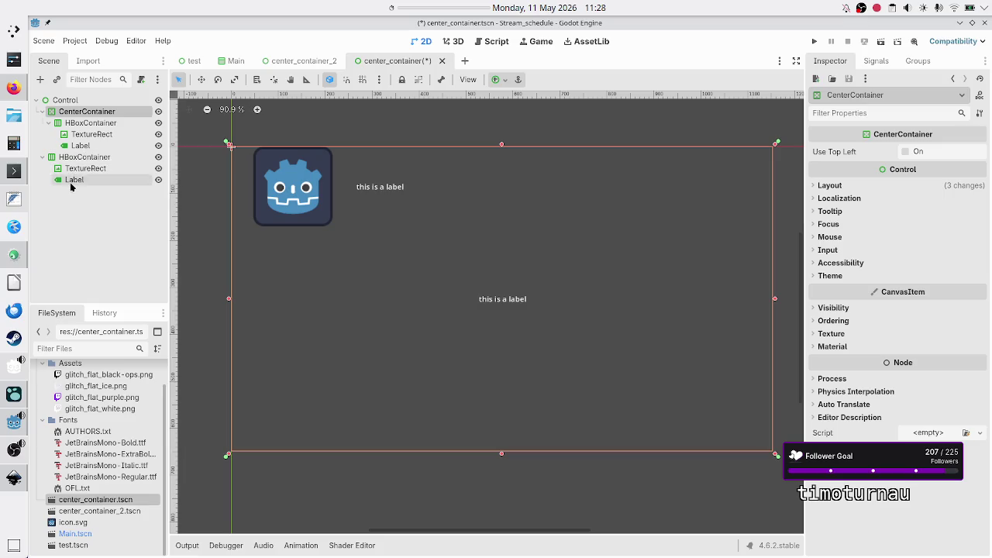
click(88, 158)
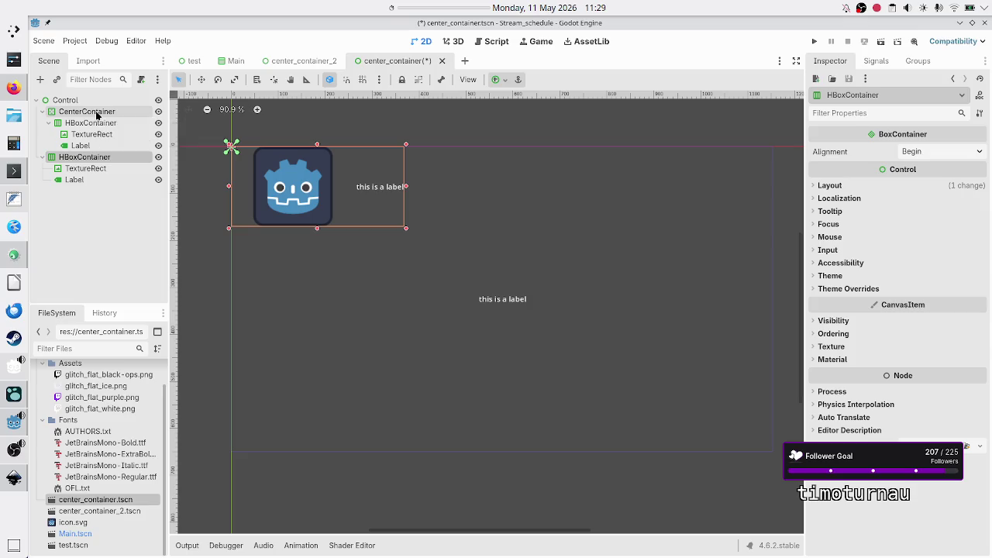
Select the pasted HBoxContainer and its TextureRect to check which node is picked
shift+click(96, 114)
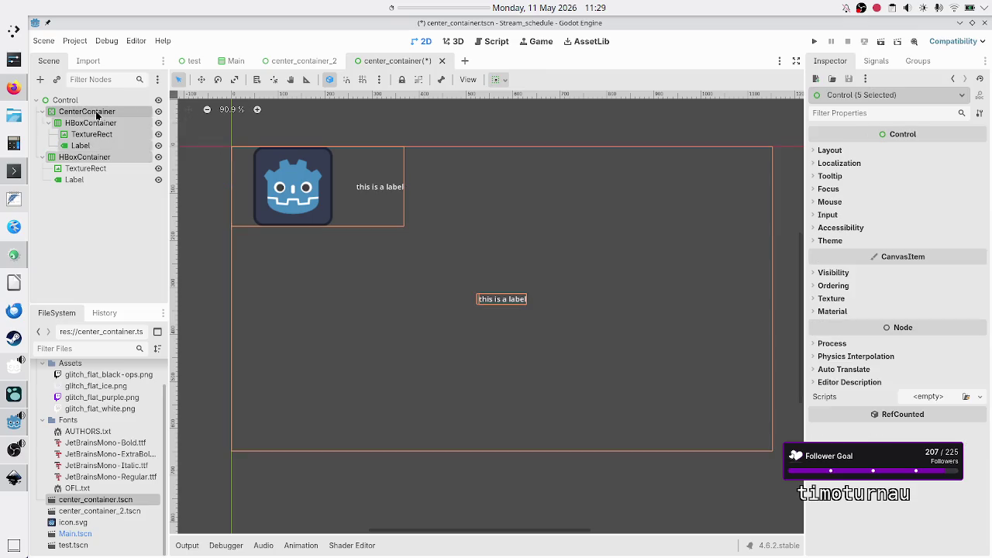
click(96, 204)
click(93, 157)
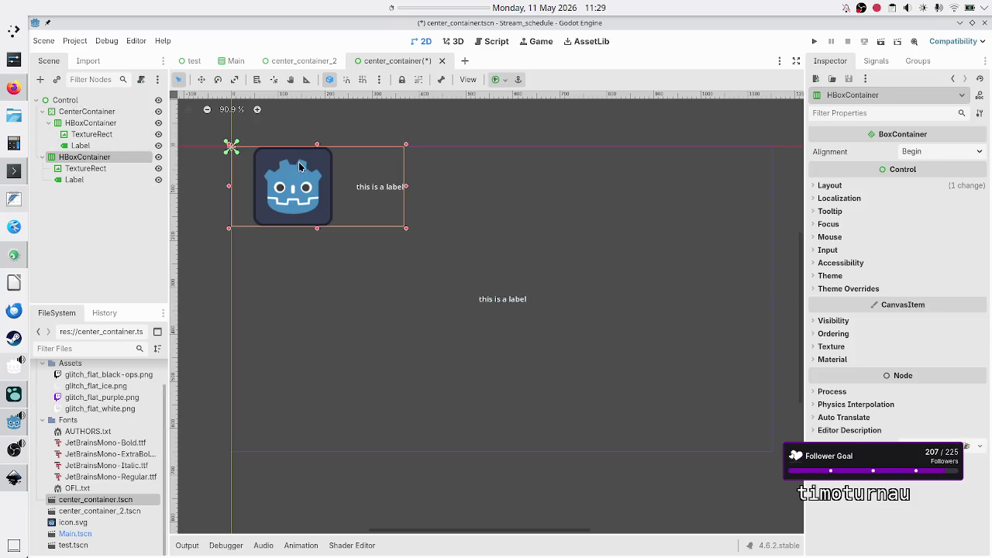
click(284, 182)
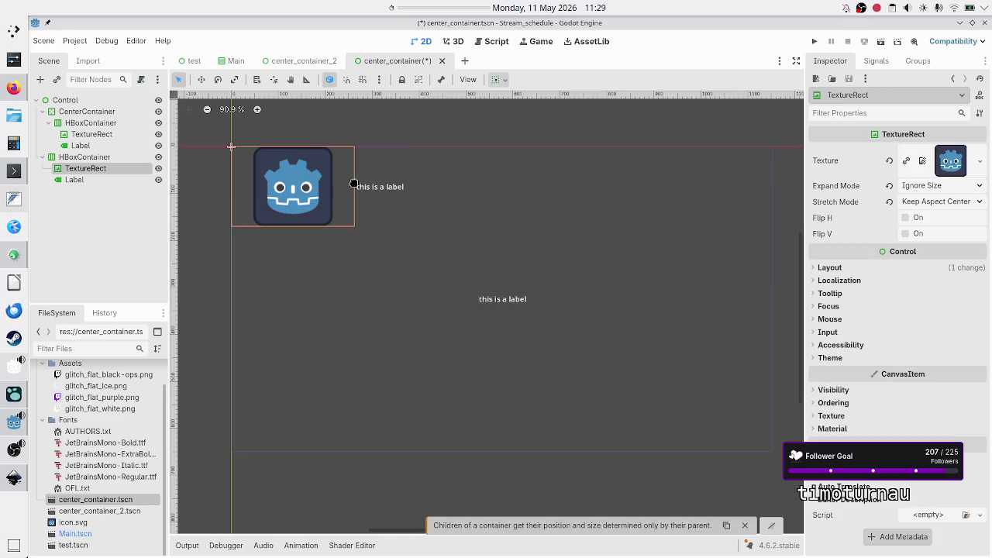
click(99, 157)
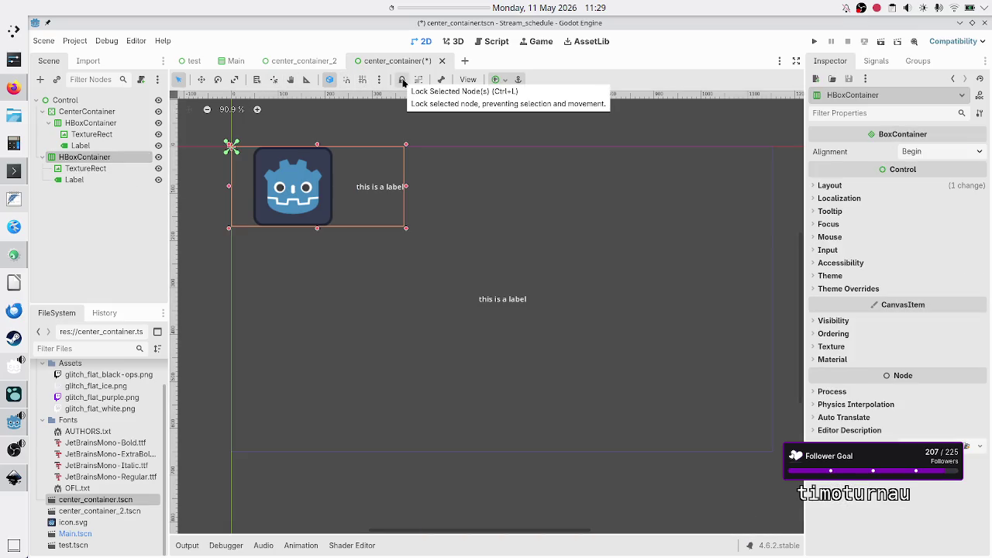
Lock the pasted HBoxContainer and its TextureRect in place on the canvas
click(403, 83)
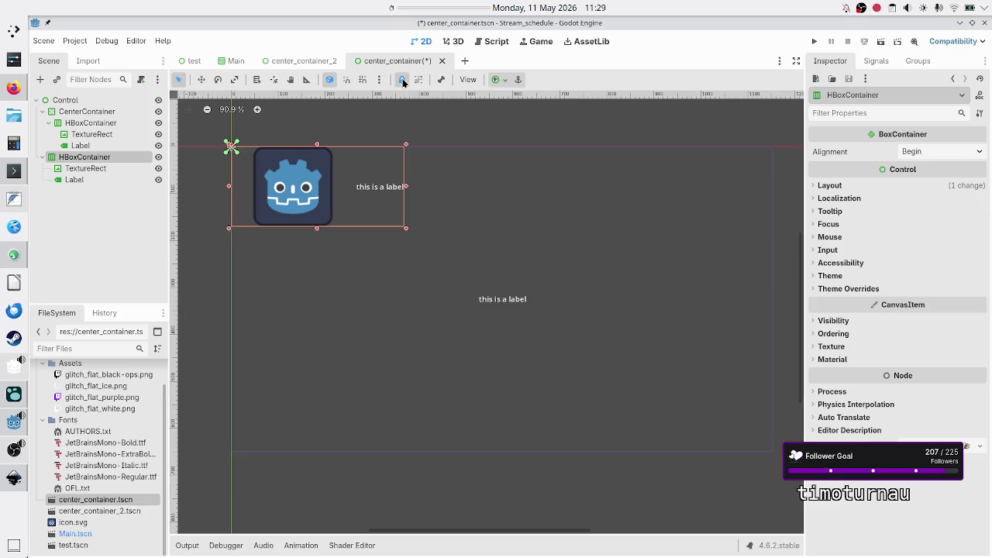
click(322, 184)
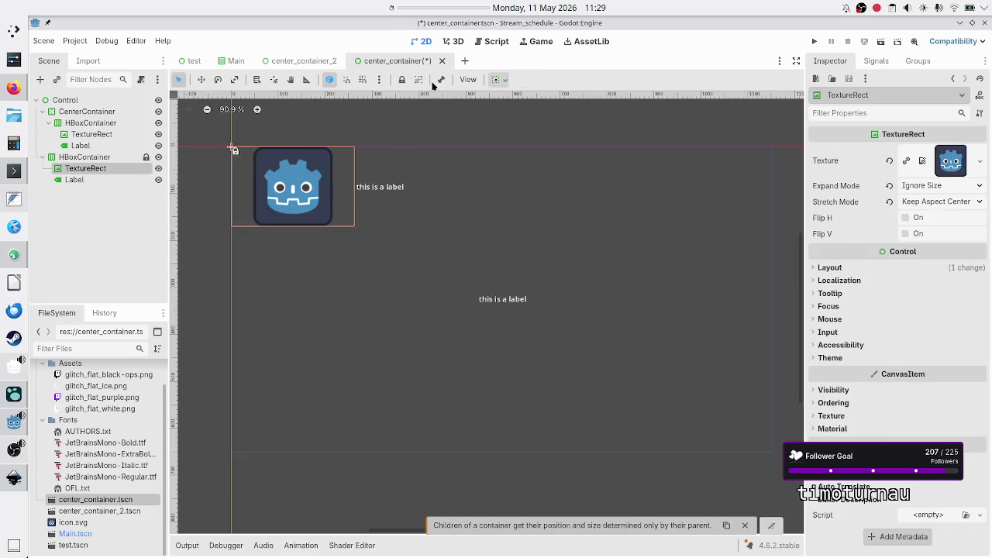
click(401, 80)
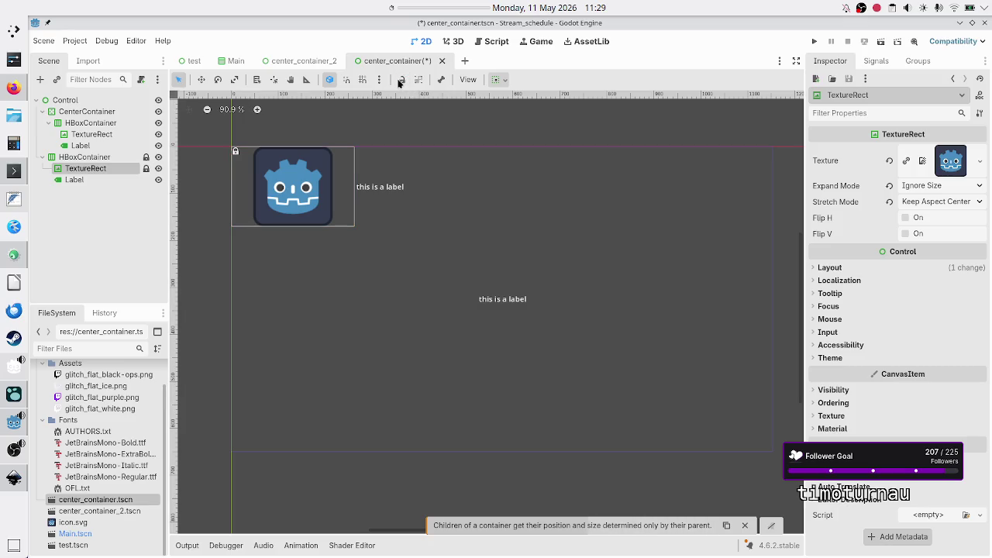
click(84, 157)
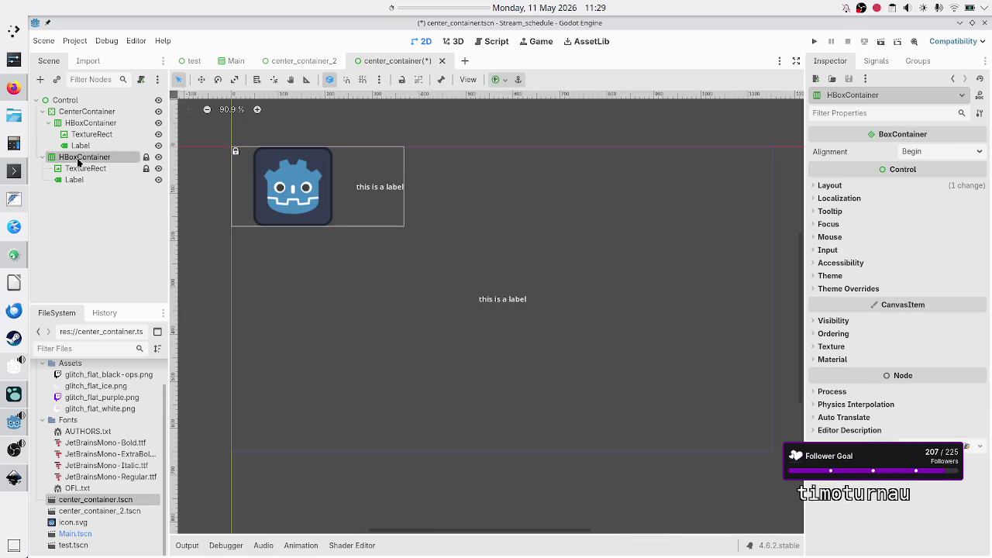
click(417, 80)
Undo two trial CenterContainer moves, then unlock the HBoxContainer and shift it right and down
drag(300, 175, 390, 183)
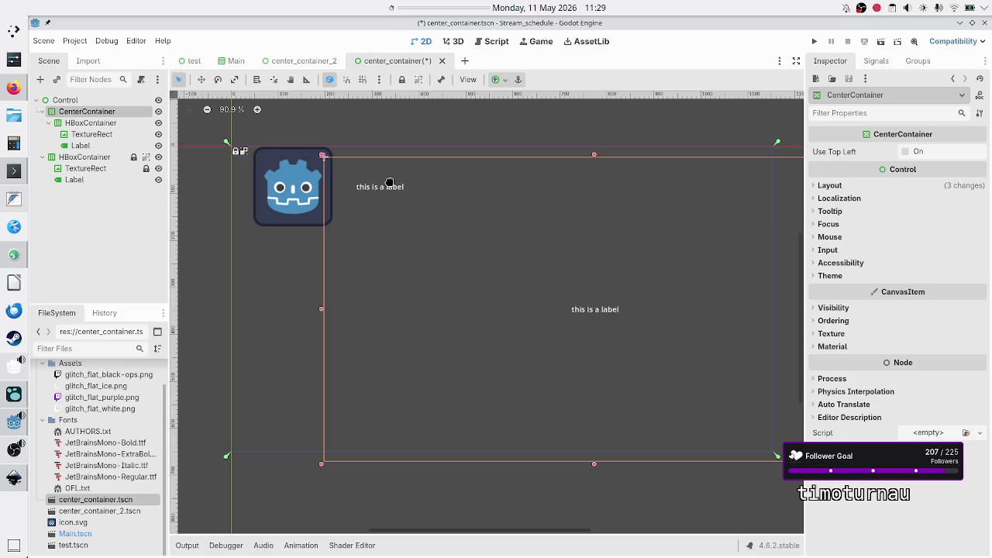
key(ctrl+z)
click(86, 157)
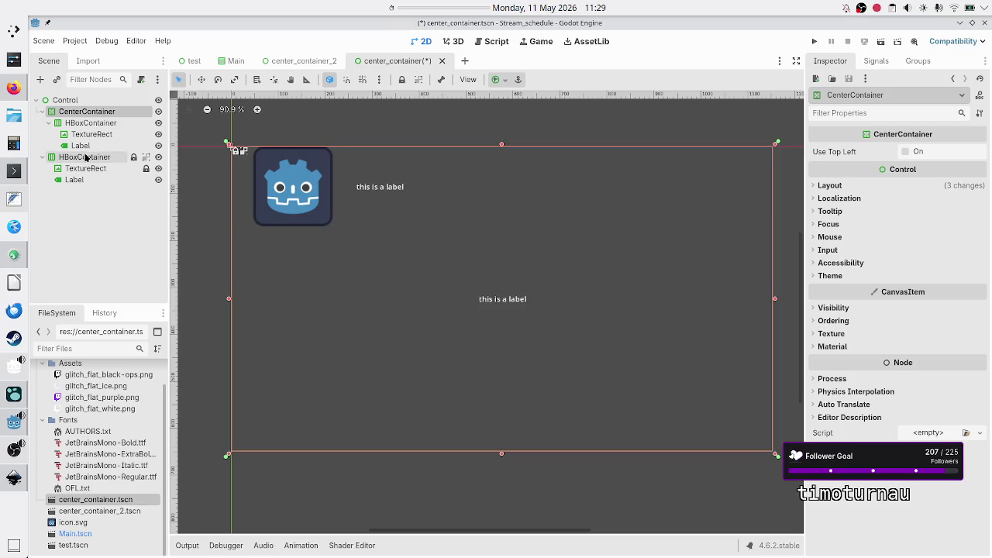
drag(306, 186, 384, 189)
key(ctrl+z)
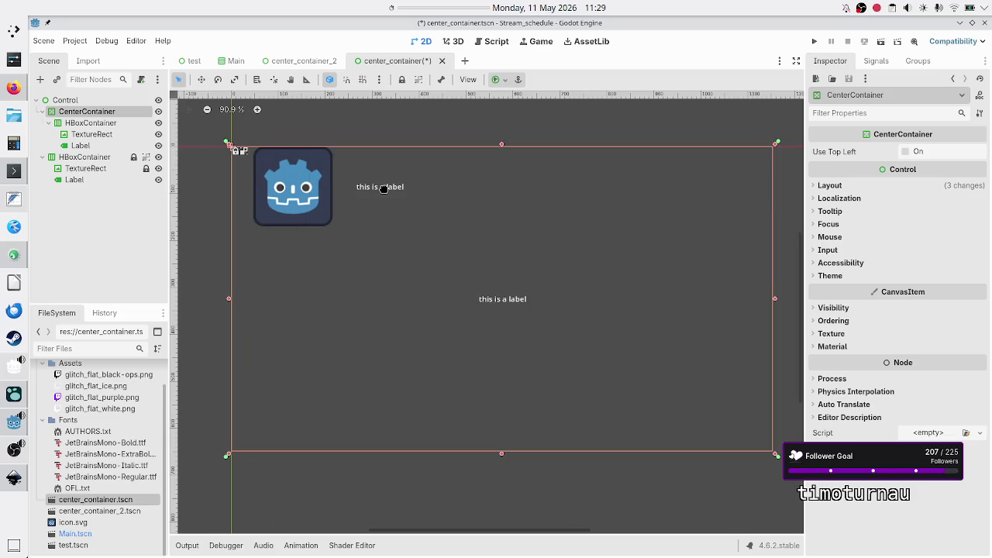
click(133, 157)
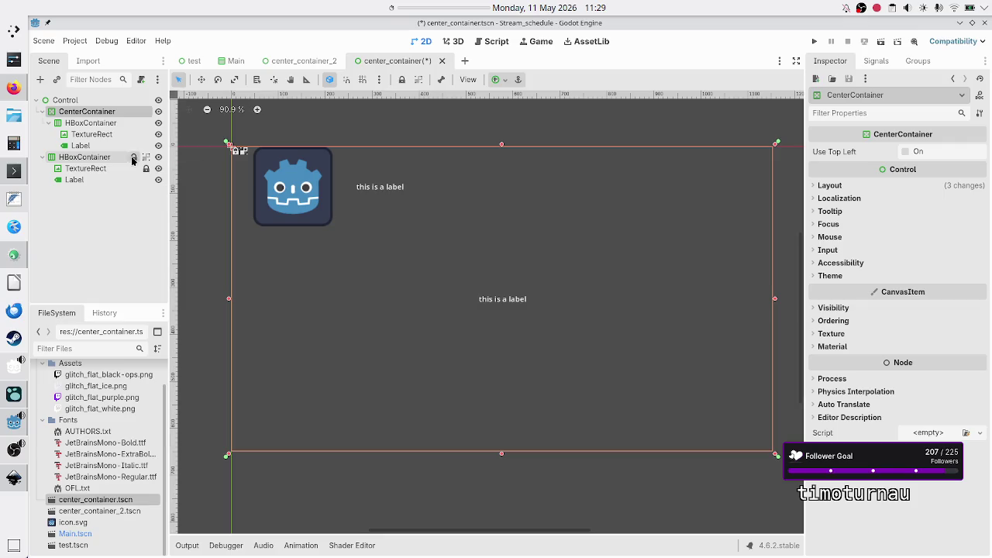
mouse_move(286, 178)
mouse_down()
mouse_move(385, 188)
mouse_move(313, 183)
mouse_up()
Select the nodes from CenterContainer to the HBoxContainer together and start a region screenshot
click(68, 101)
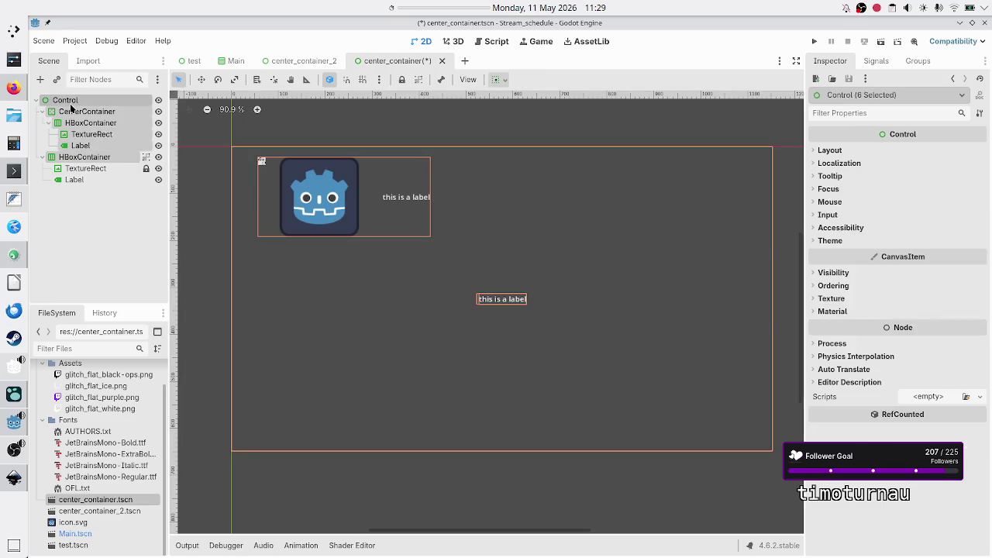
click(88, 194)
click(88, 158)
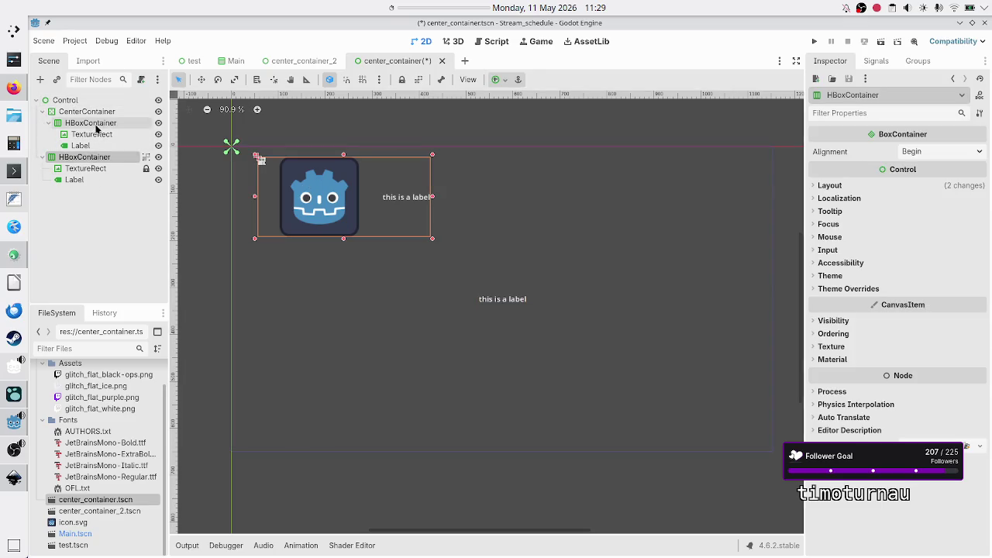
shift+click(101, 113)
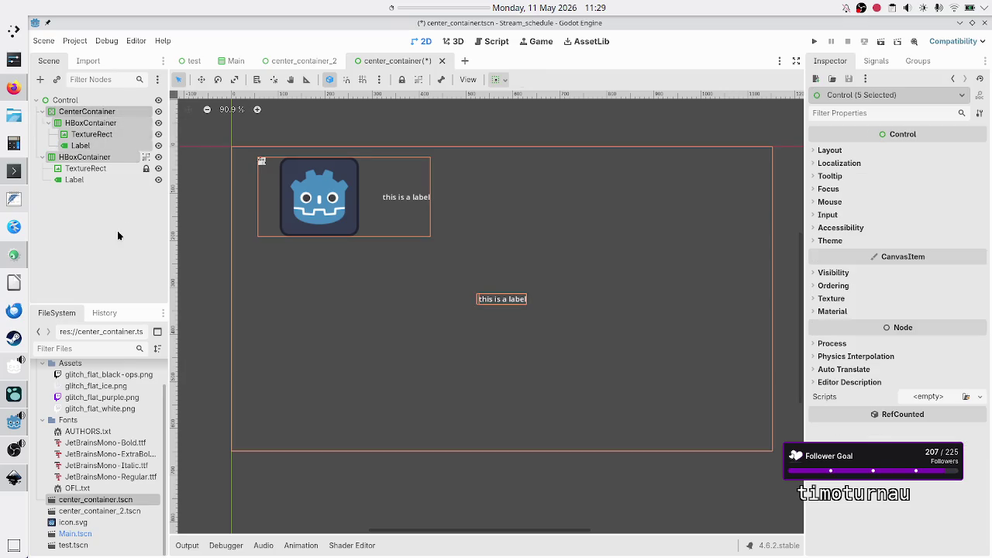
key(Print)
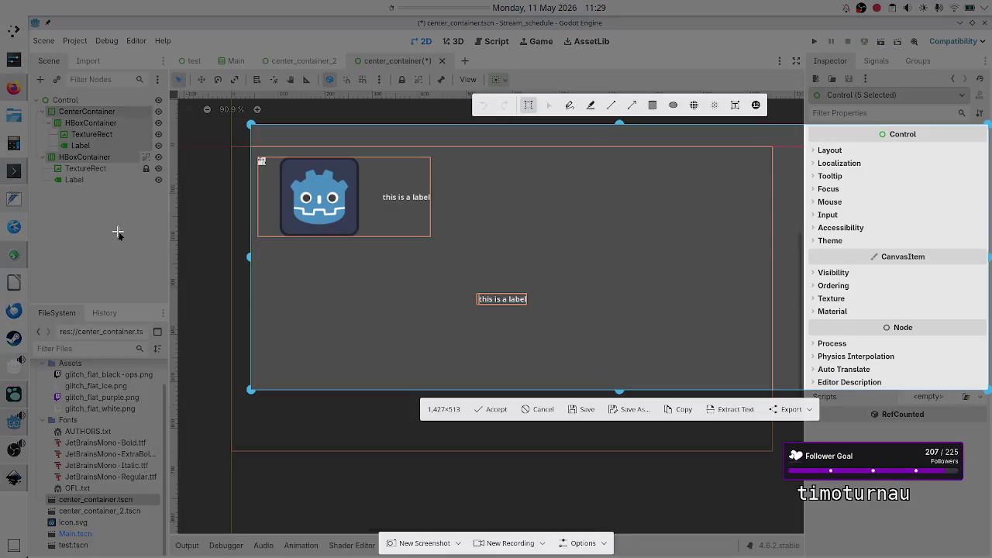
Frame a region capture over the scene tree and canvas, then cancel it
mouse_move(118, 232)
mouse_down()
mouse_move(23, 246)
mouse_move(32, 245)
mouse_up()
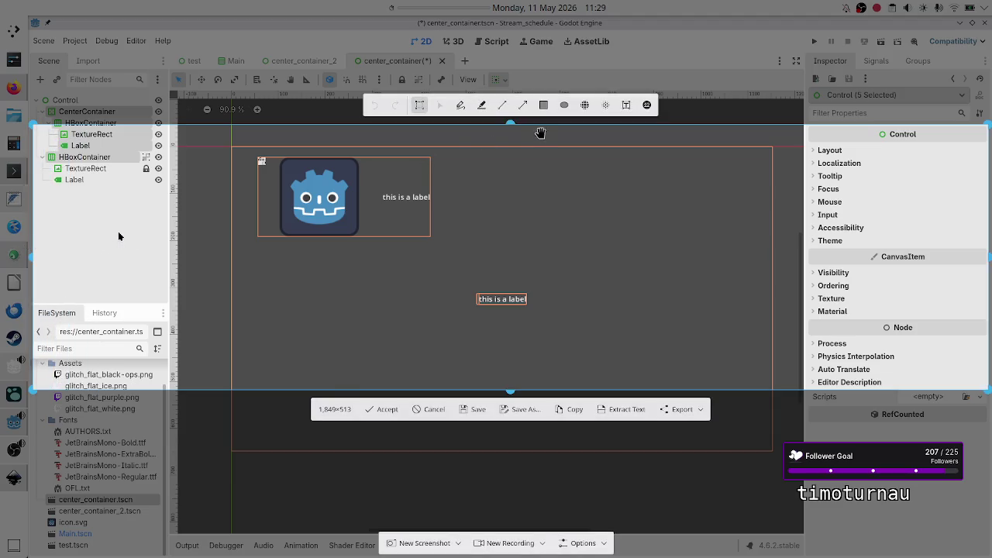
drag(509, 126, 512, 96)
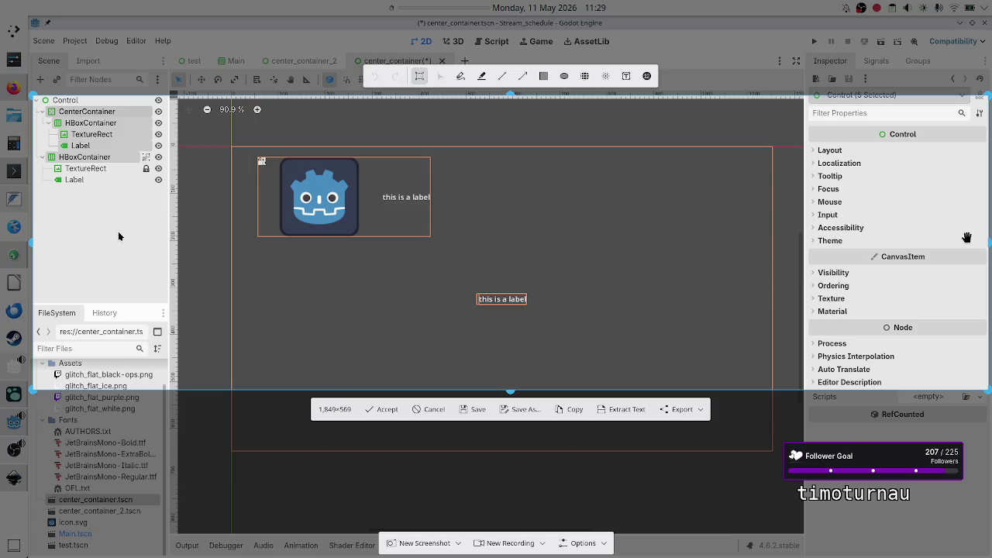
drag(988, 244, 782, 261)
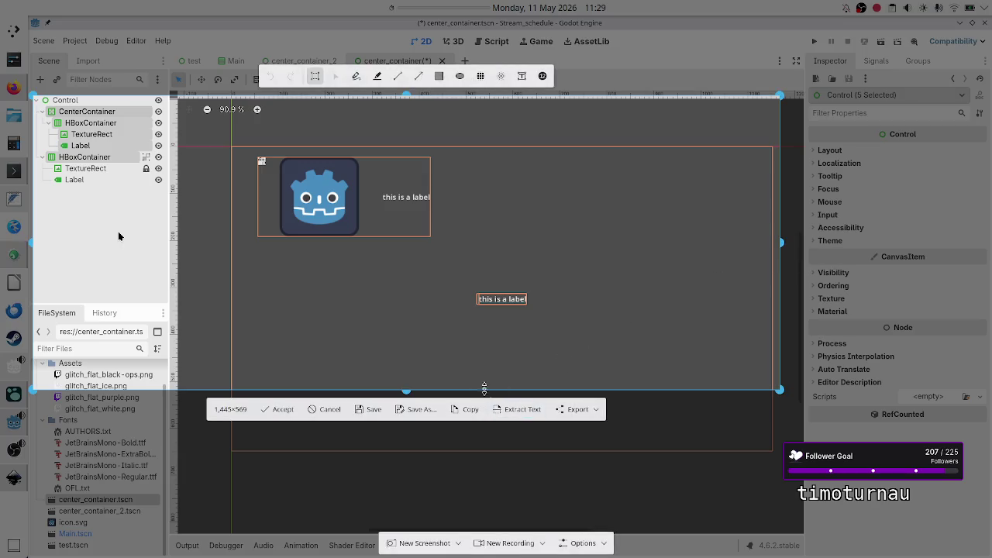
drag(406, 394, 413, 461)
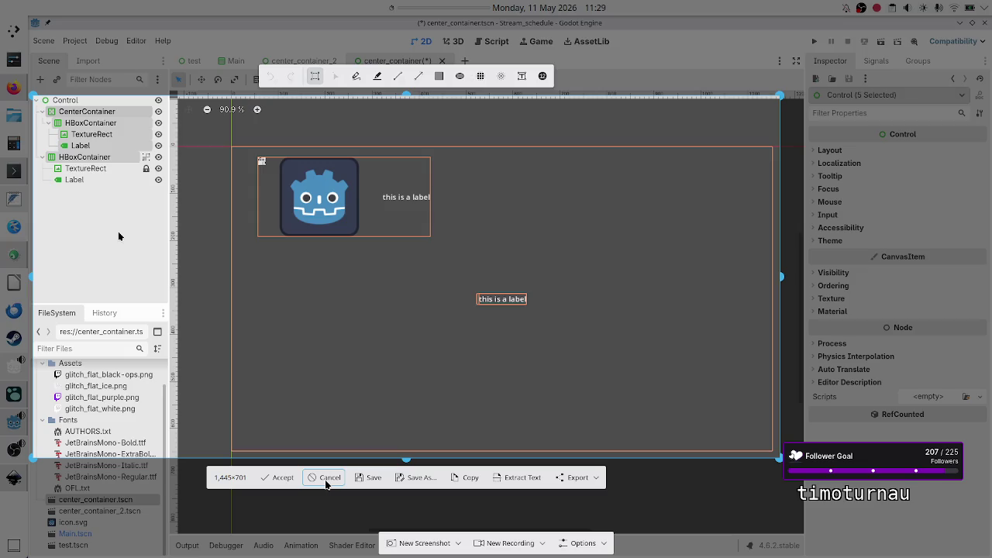
click(459, 479)
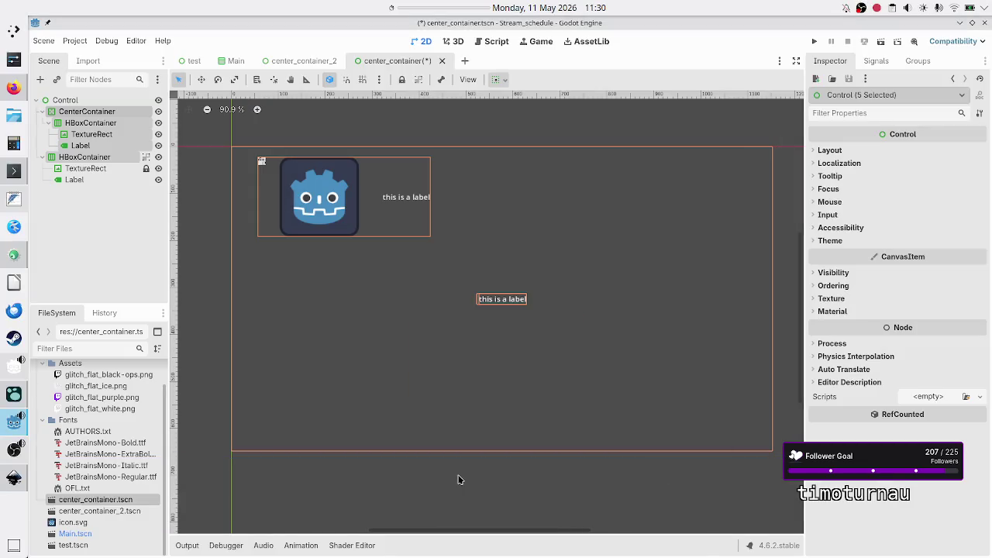
Collapse the Fonts and Assets folders, retake the region screenshot and copy it to the clipboard
click(43, 420)
click(42, 392)
key(Print)
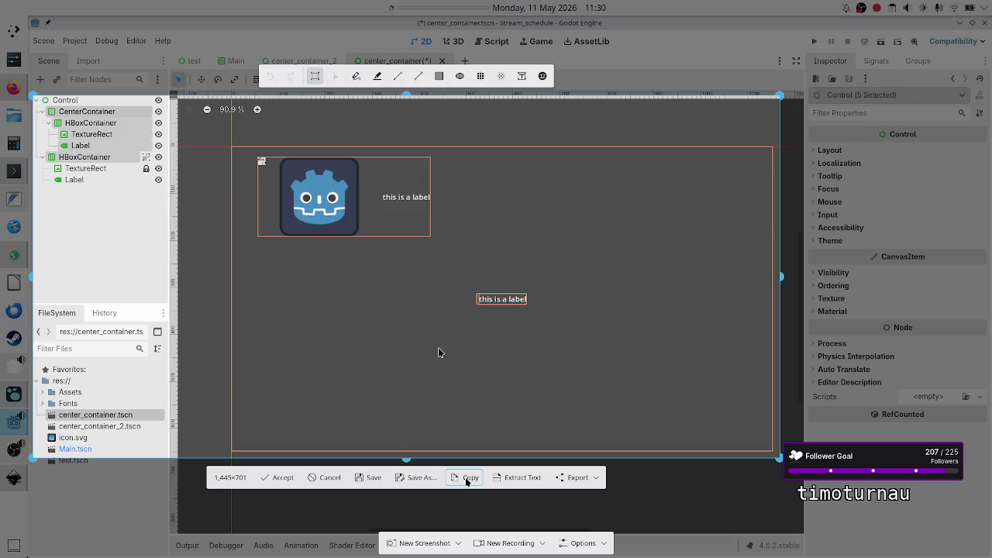
click(467, 480)
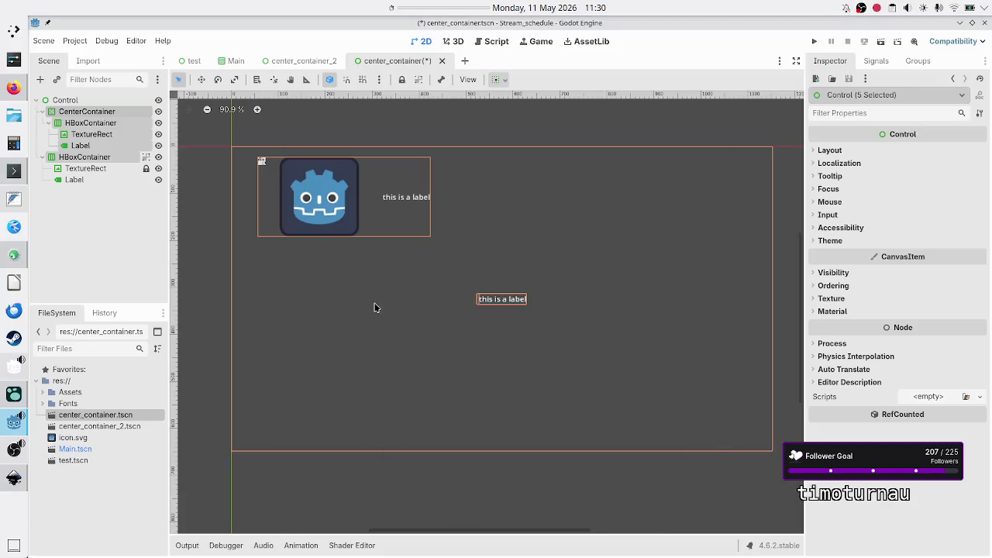
Switch to Discord in Firefox and open the Godot Engine server
click(4, 91)
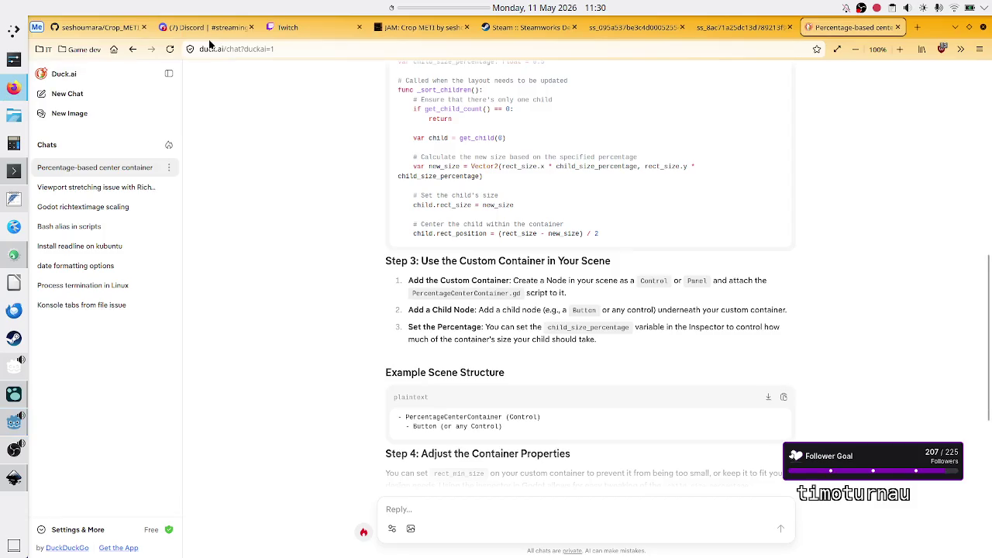
click(205, 30)
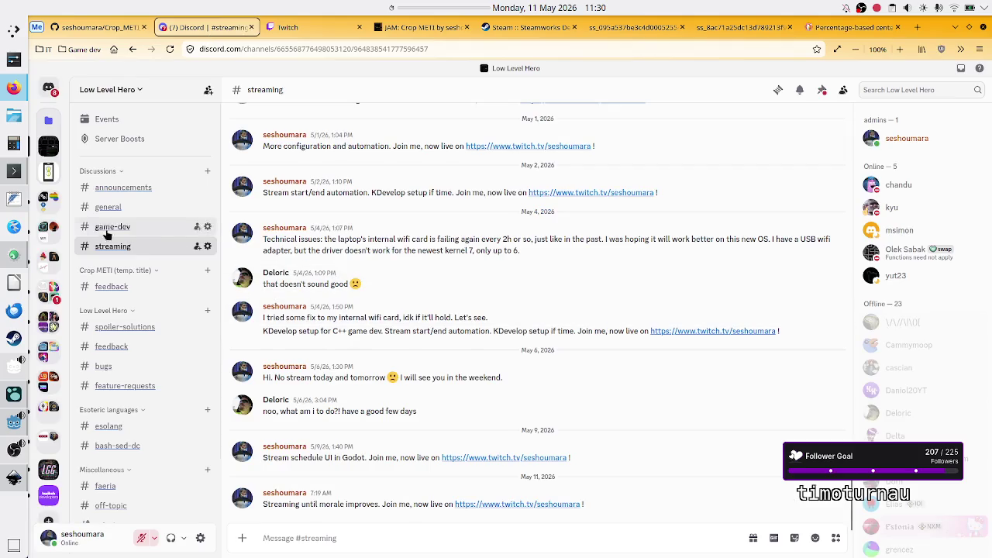
click(48, 291)
click(48, 393)
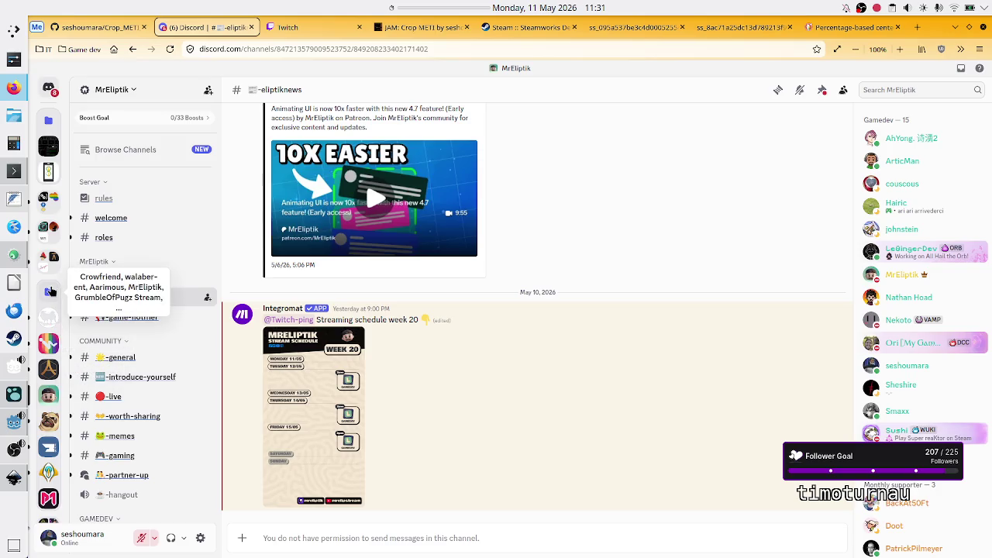
click(49, 292)
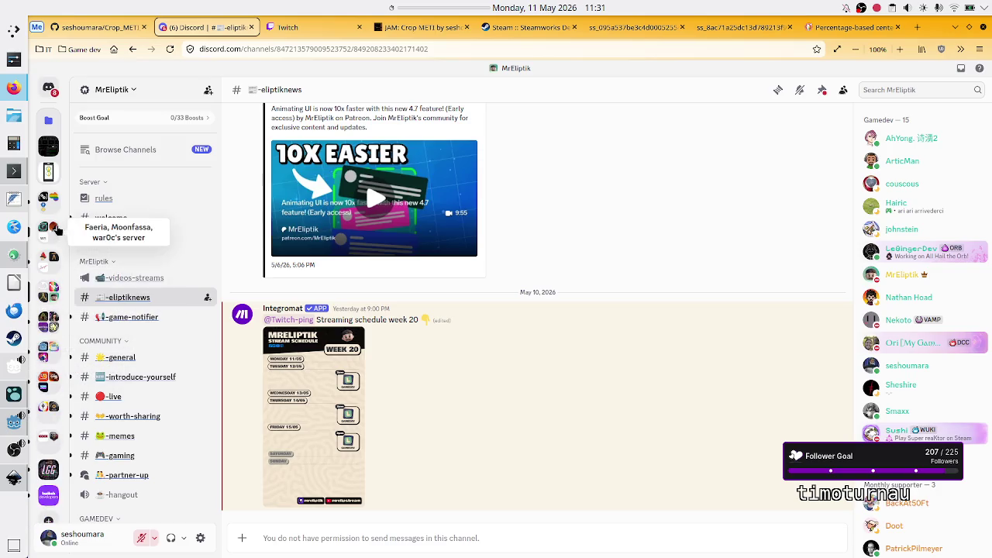
click(48, 346)
click(49, 378)
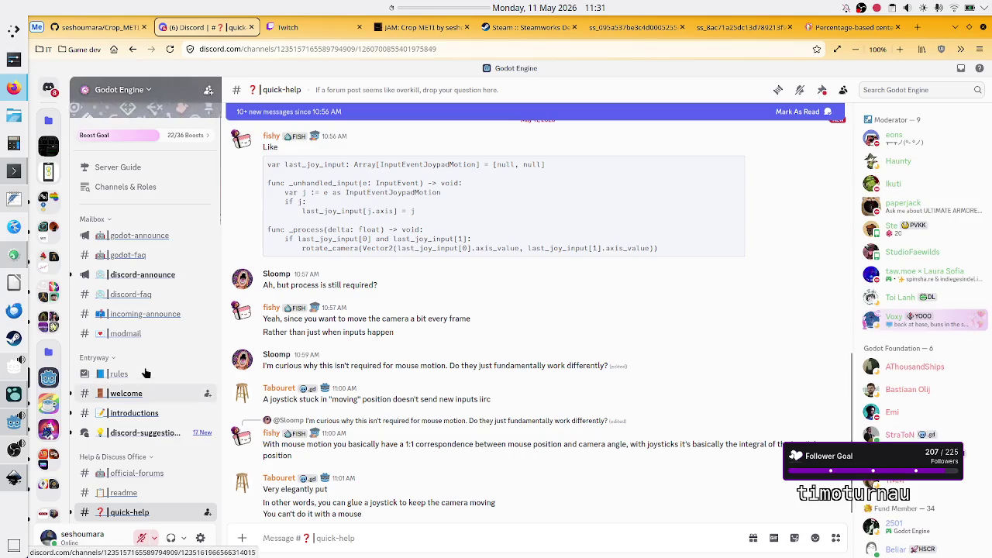
Open the beginner-help forum channel and place the cursor in its post search field
scroll(146, 372, down, 2)
scroll(145, 371, down, 2)
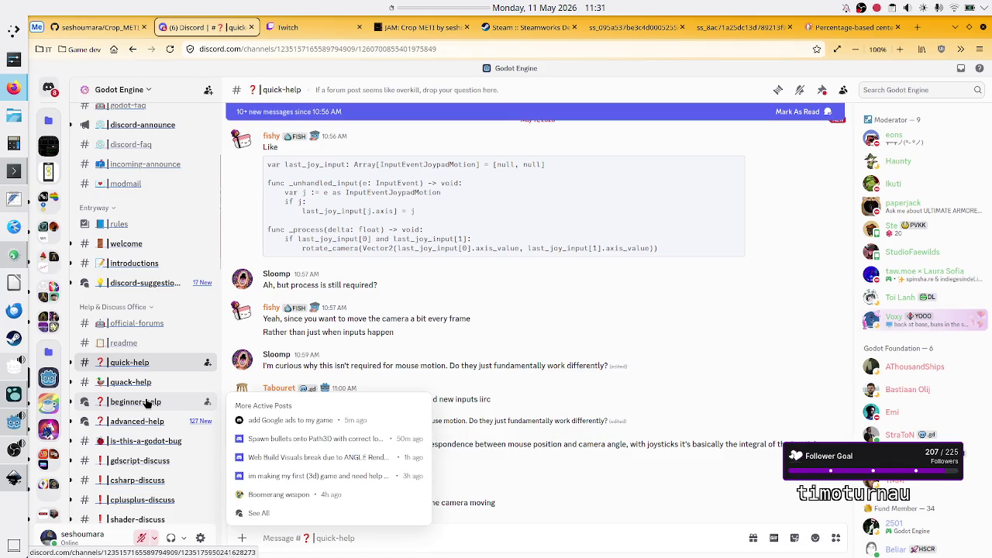
click(147, 402)
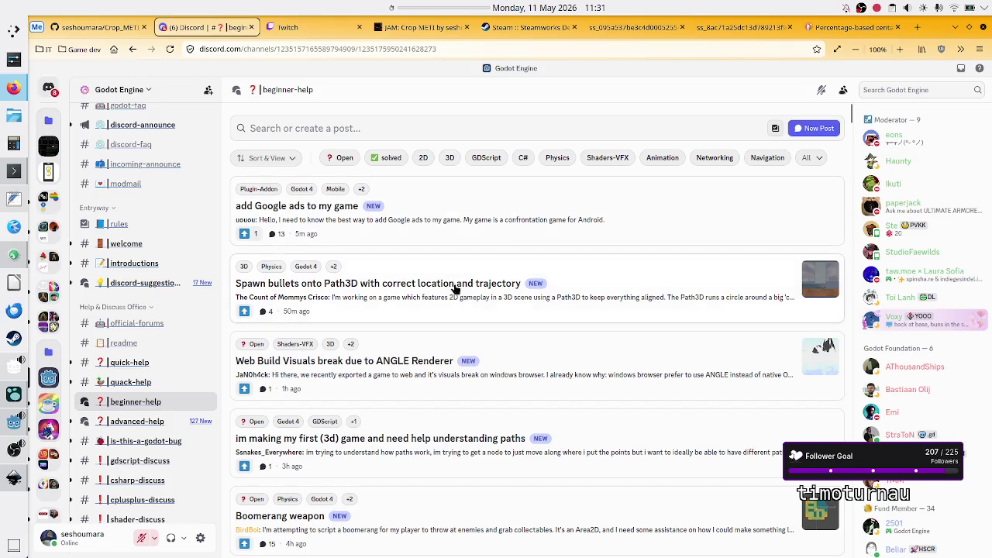
scroll(432, 312, down, 3)
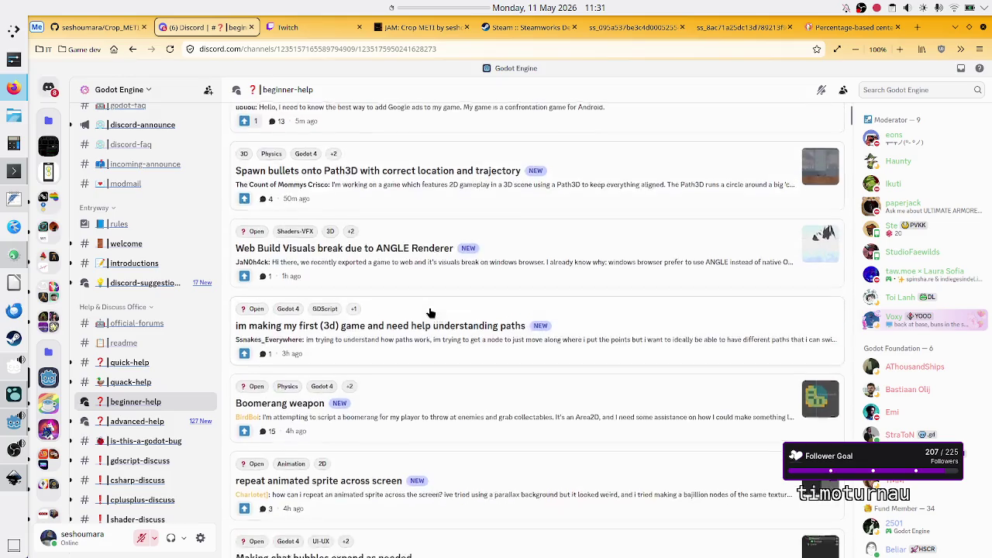
scroll(431, 312, down, 5)
scroll(431, 312, up, 8)
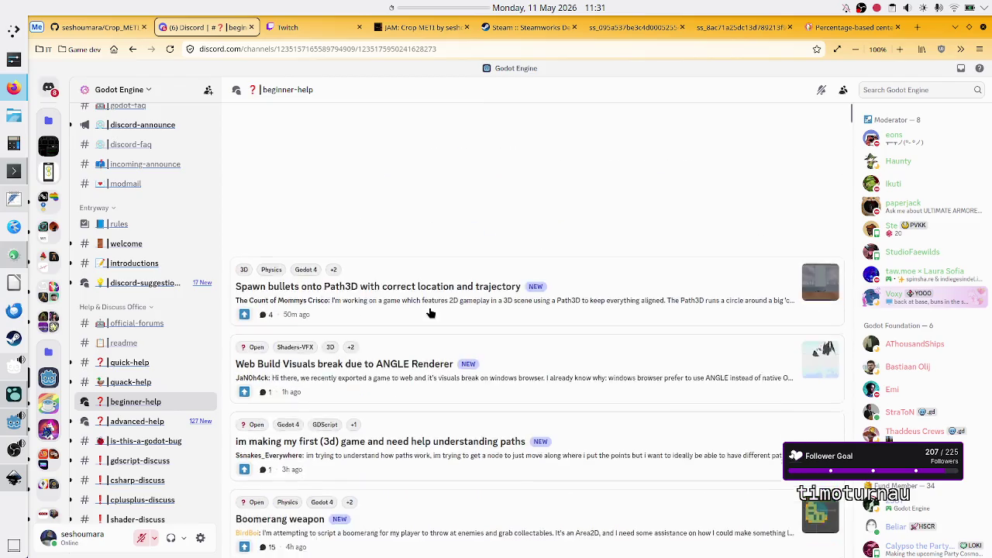
click(438, 122)
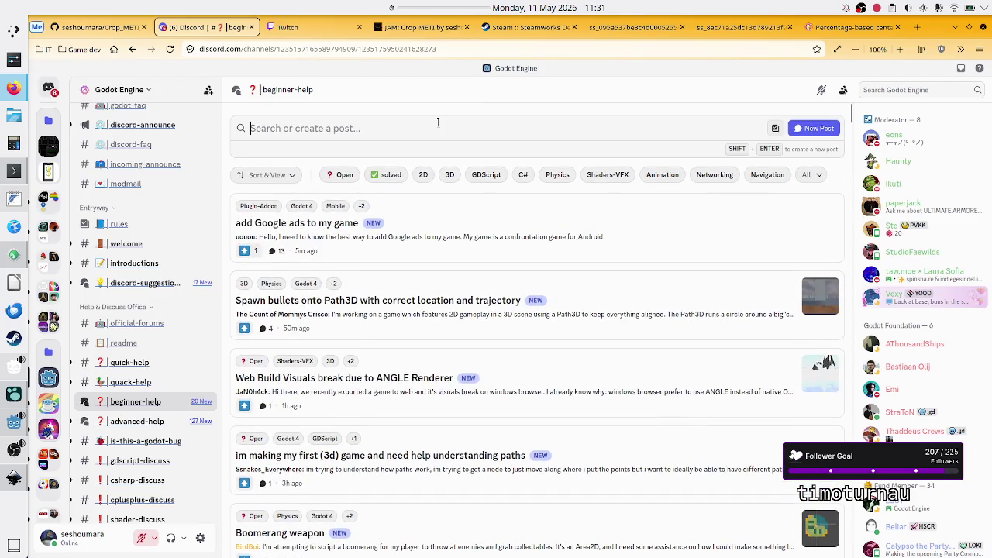
Search beginner-help for 'centercontainer', then clear the search term
text(centercontainer)
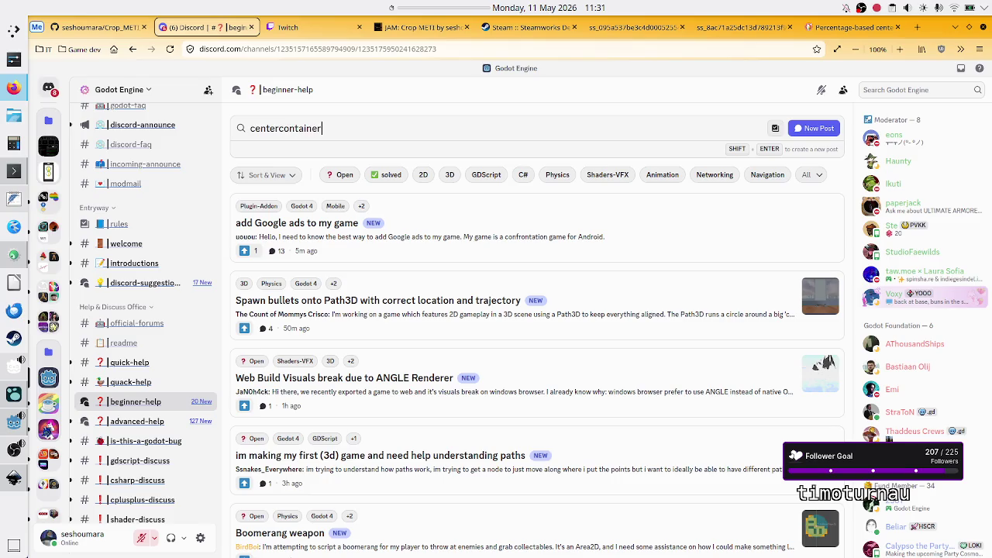
key(Return)
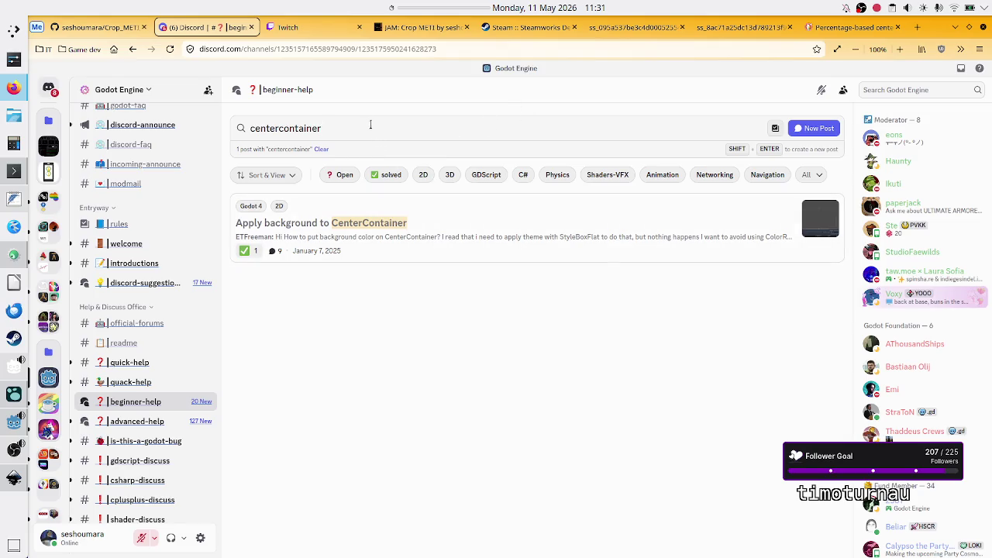
double_click(337, 129)
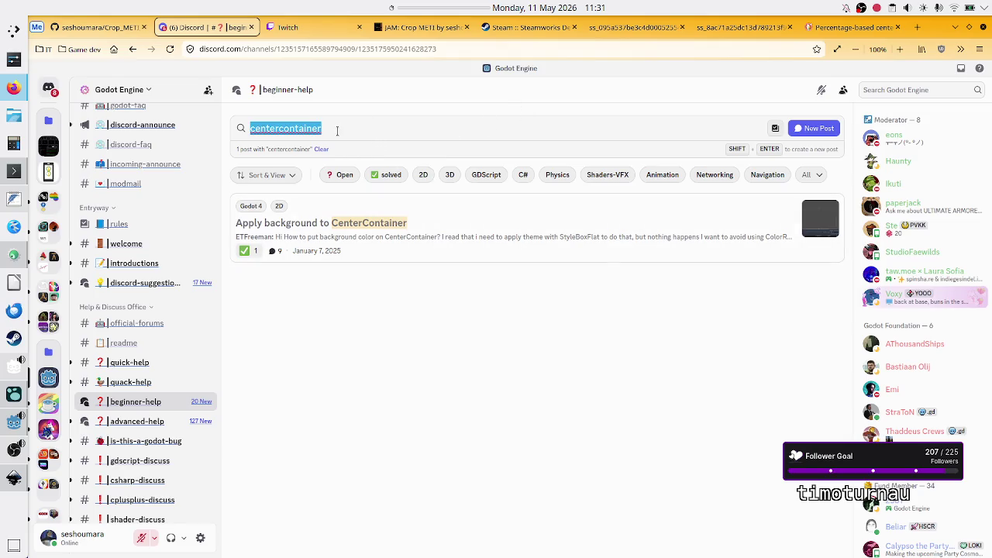
key(BackSpace)
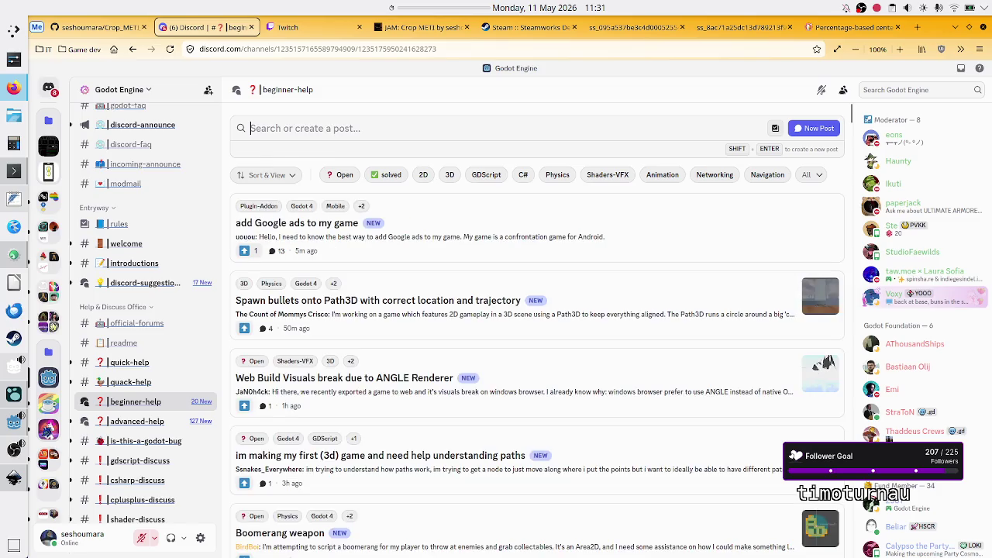
Search the beginner-help posts for 'texturerect' and scroll through the matching threads
text(texturer)
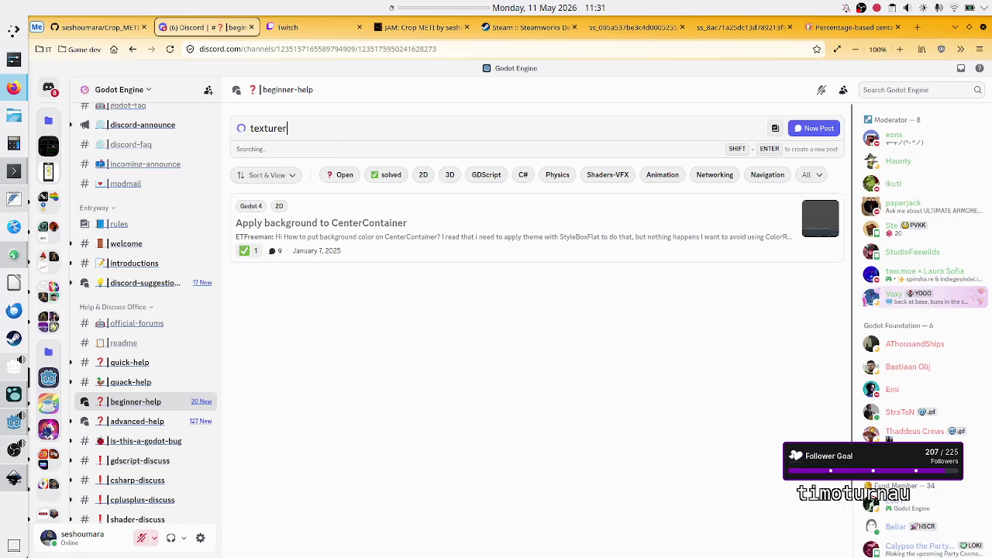
text(ect)
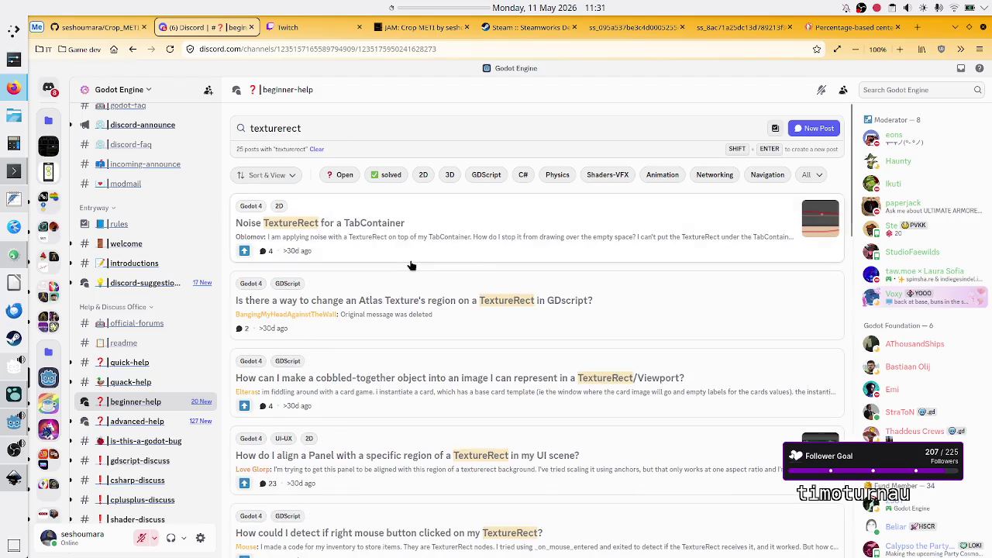
scroll(532, 350, down, 3)
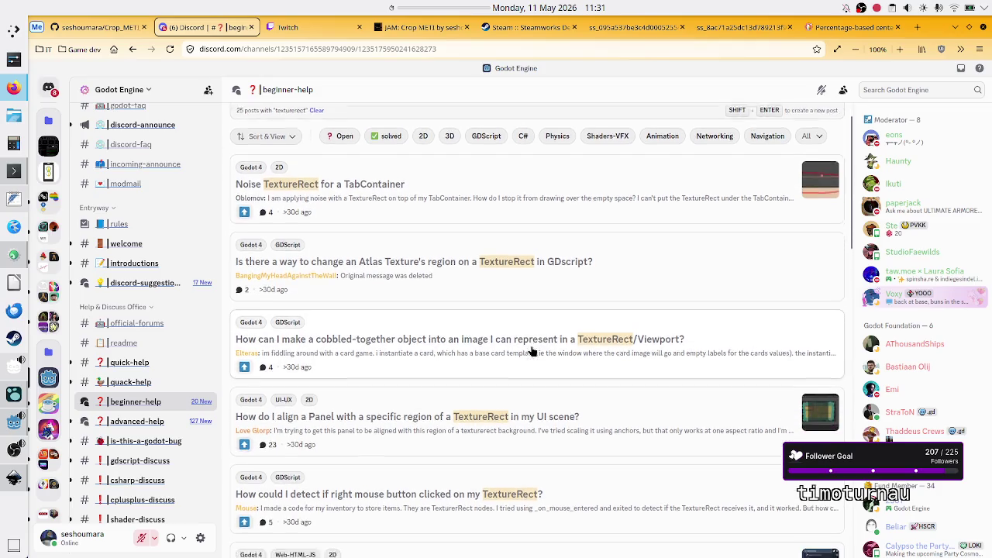
scroll(531, 351, down, 1)
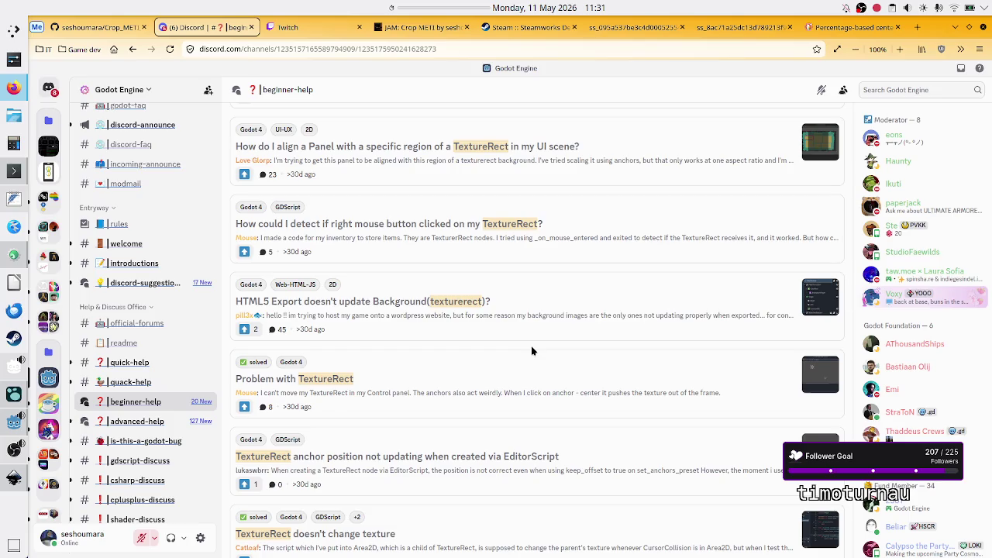
scroll(531, 351, down, 2)
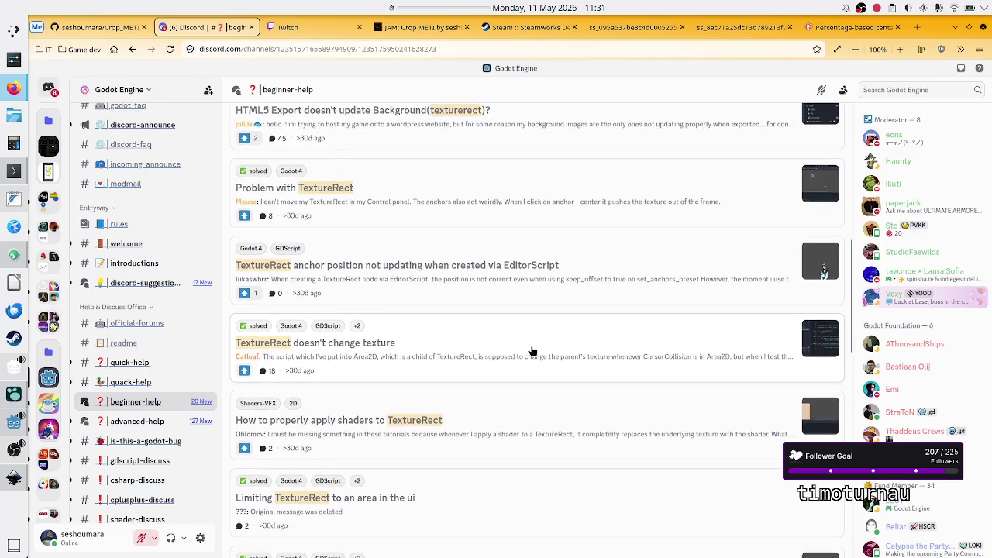
scroll(532, 351, down, 2)
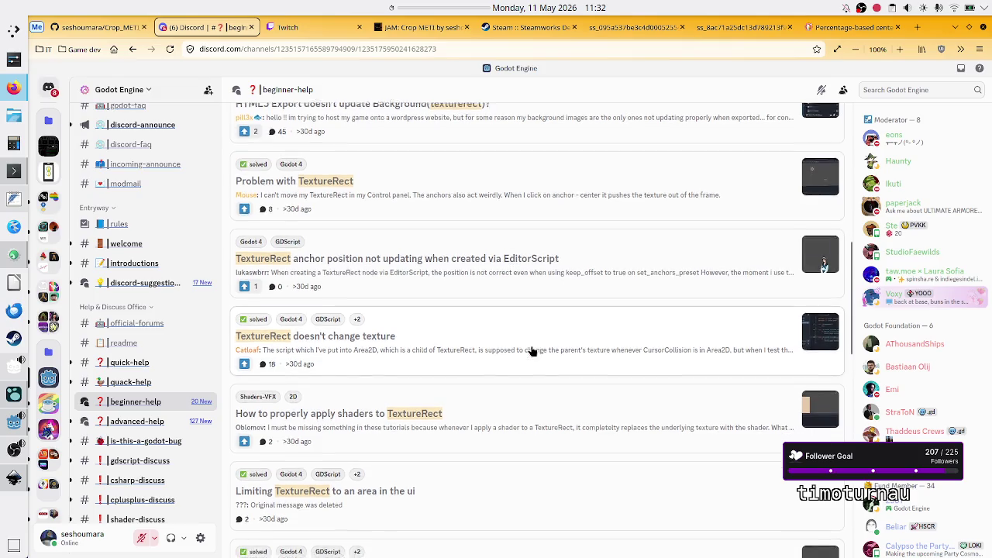
scroll(532, 350, down, 2)
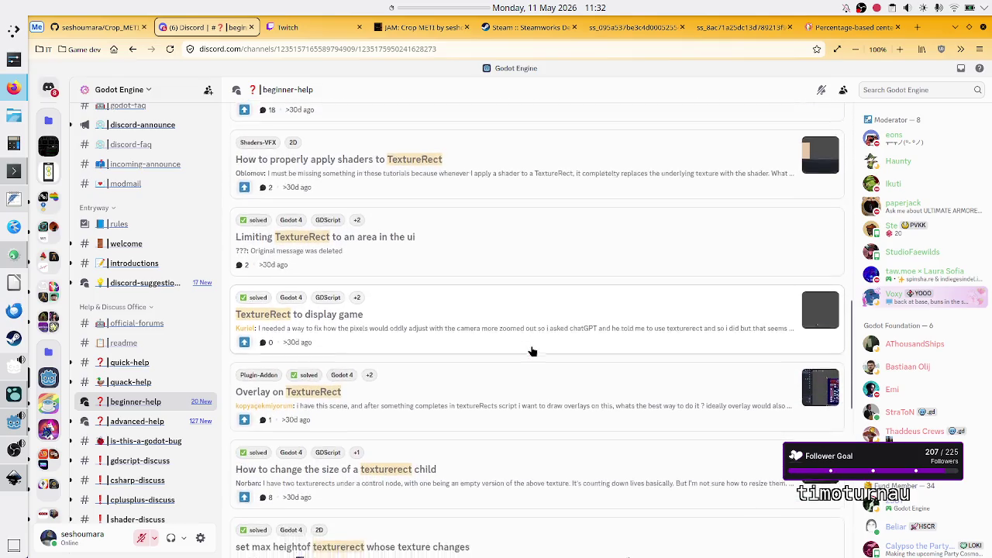
scroll(531, 351, down, 2)
scroll(531, 351, up, 1)
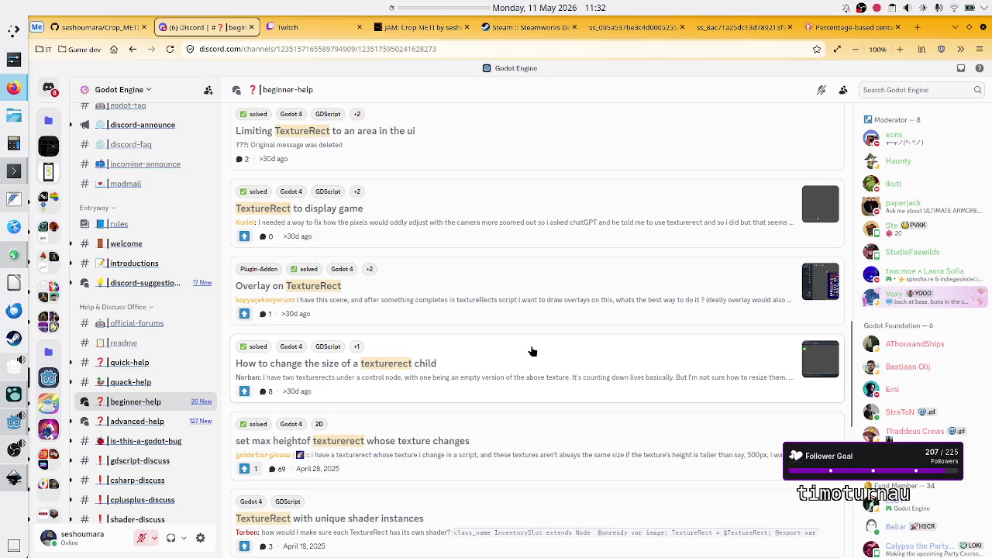
scroll(532, 351, down, 10)
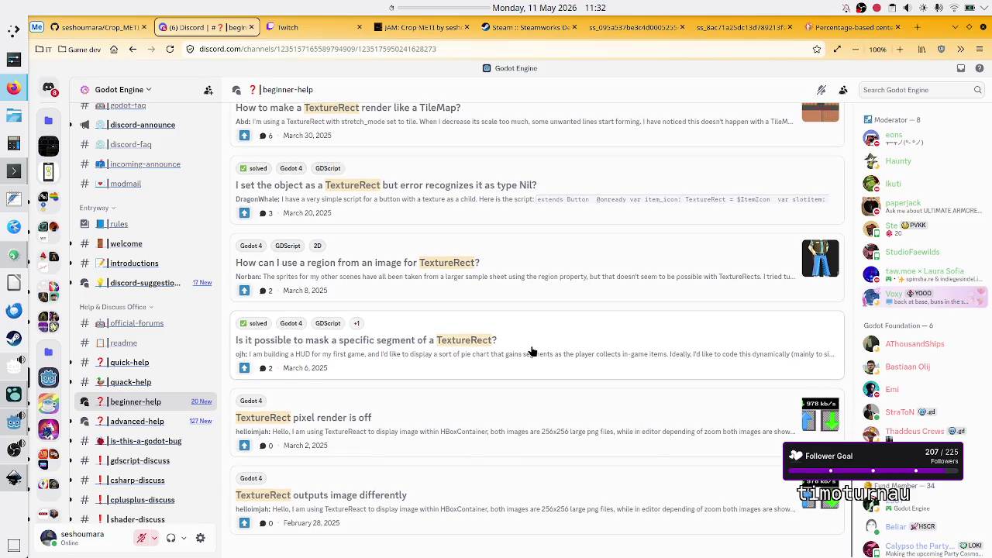
scroll(531, 351, up, 1)
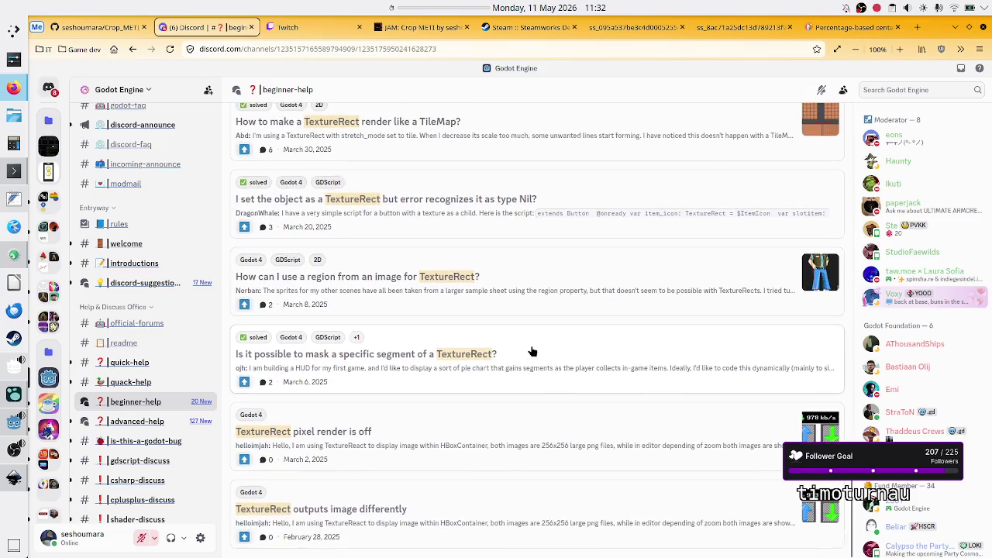
scroll(532, 351, up, 1)
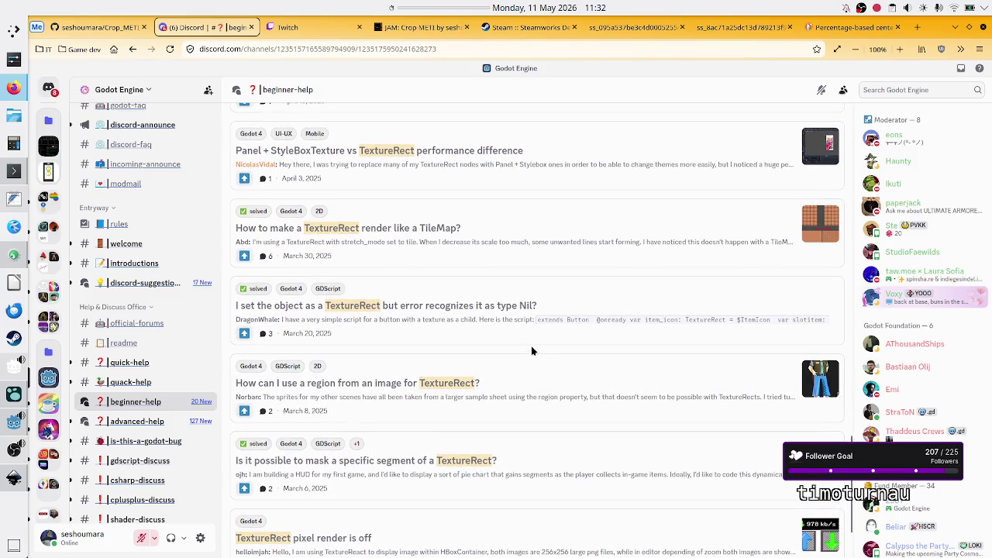
click(157, 422)
Search the advanced-help forum for 'centercontainer', find no matches, and clear the search
click(335, 124)
text(centercontainer)
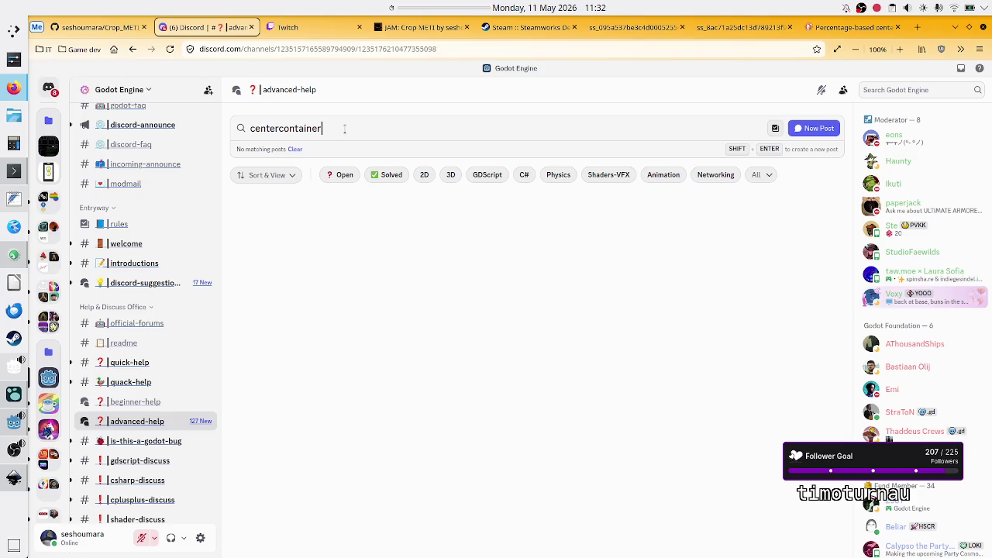
key(shift+Left)
key(shift+Left)
key(shift+Left)
key(shift+Left)
key(shift+Left)
key(shift+Left)
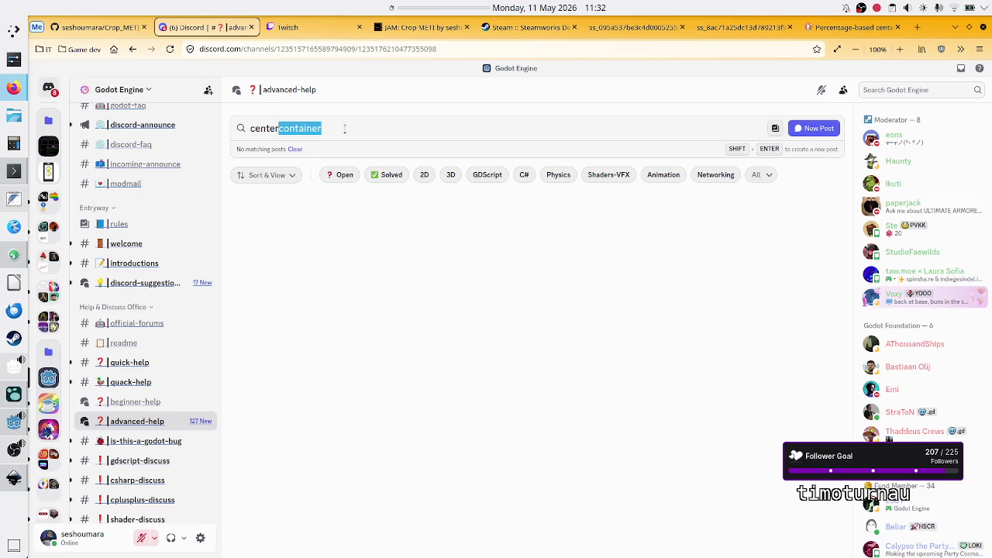
key(BackSpace)
key(BackSpace)
key(BackSpace)
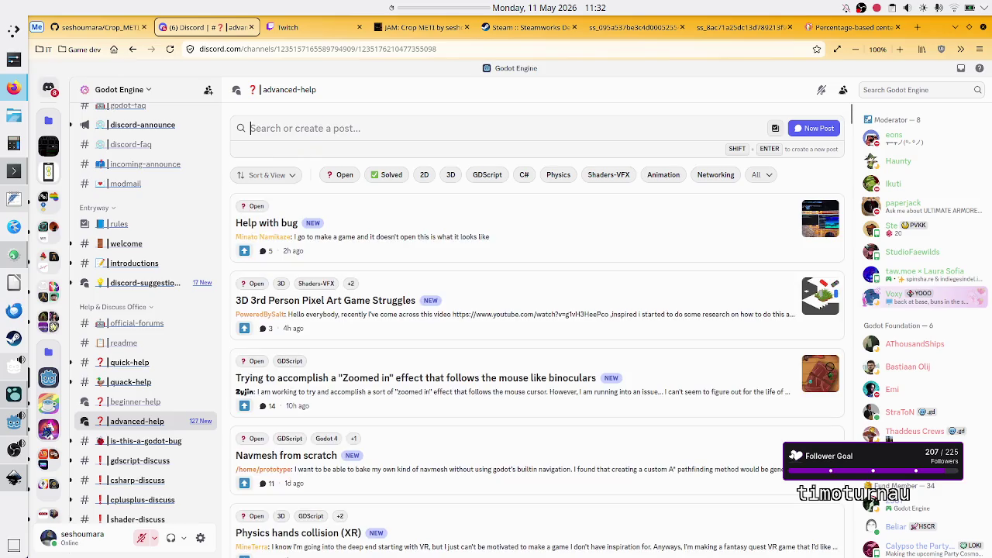
click(140, 361)
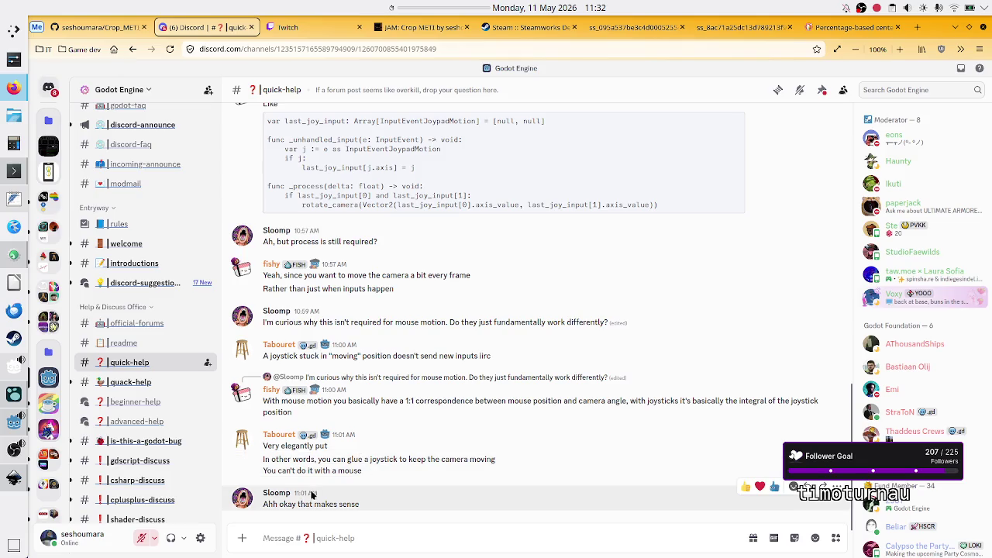
Begin the quick-help draft: 'I have a simple hboxcontainer with a TextureRect and'
text(He)
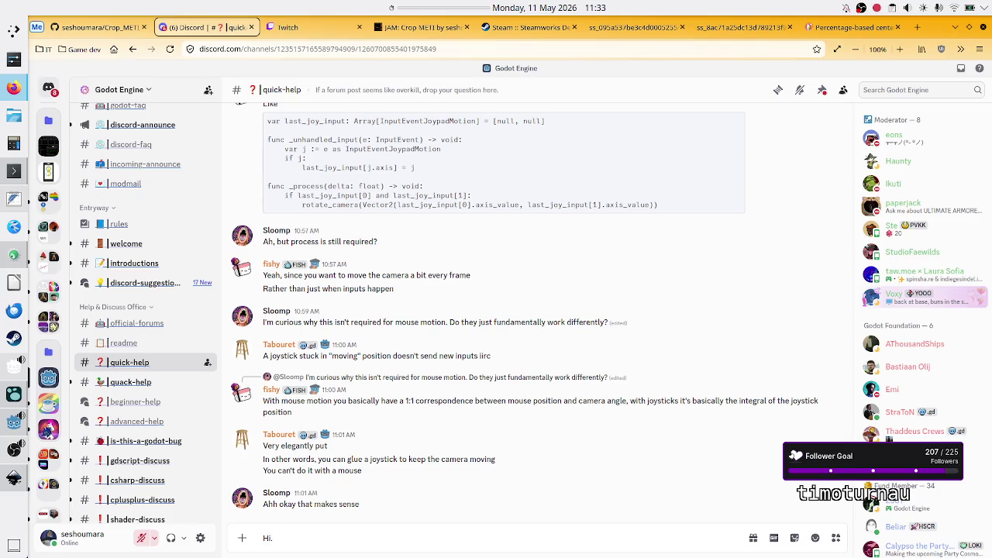
text( have a weird)
text( ssue )
text(with)
key(BackSpace)
key(BackSpace)
key(BackSpace)
text(ha)
text(ve a simpl)
text(e)
key(alt+Tab)
key(alt+Tab)
text(hboxcontainer w)
text(ith two)
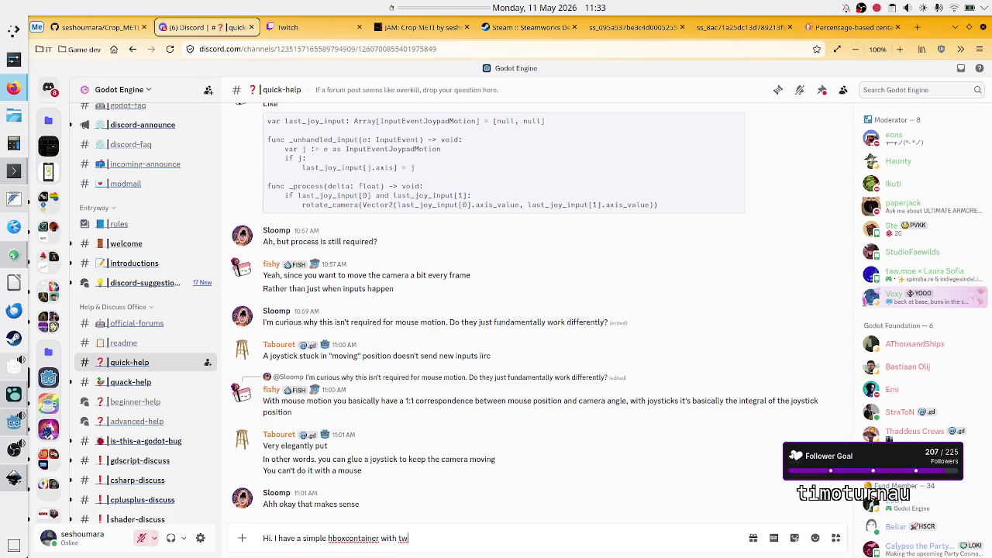
key(BackSpace)
key(BackSpace)
key(BackSpace)
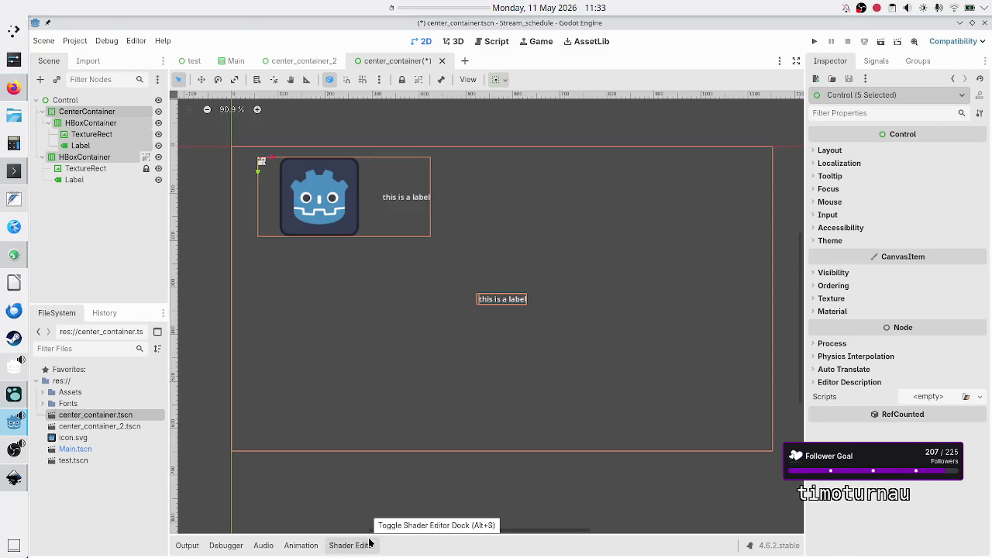
key(BackSpace)
text(h a Text)
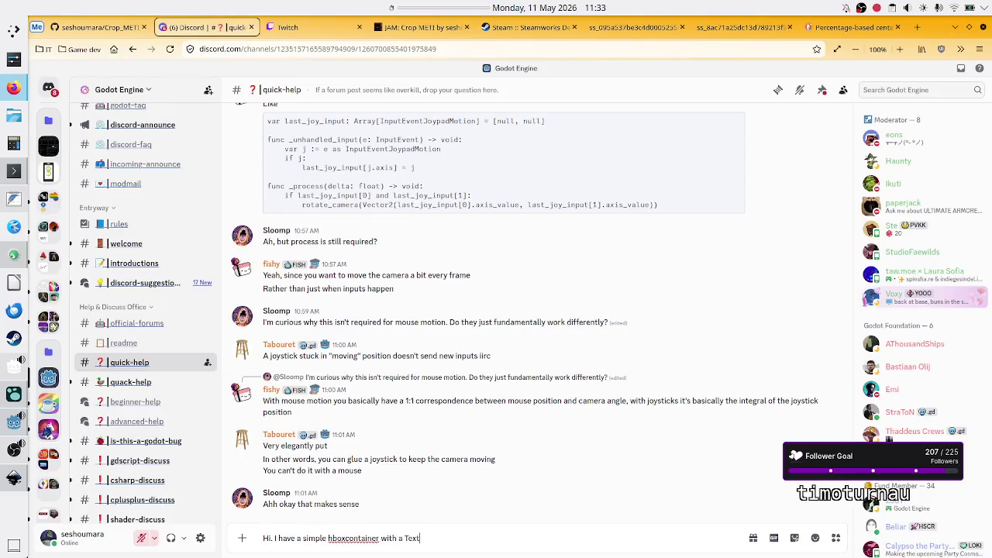
text(ureRect and a)
Add 'a Label, both set to expand. The TextureRect has', then select the second TextureRect in Godot
key(alt+Tab)
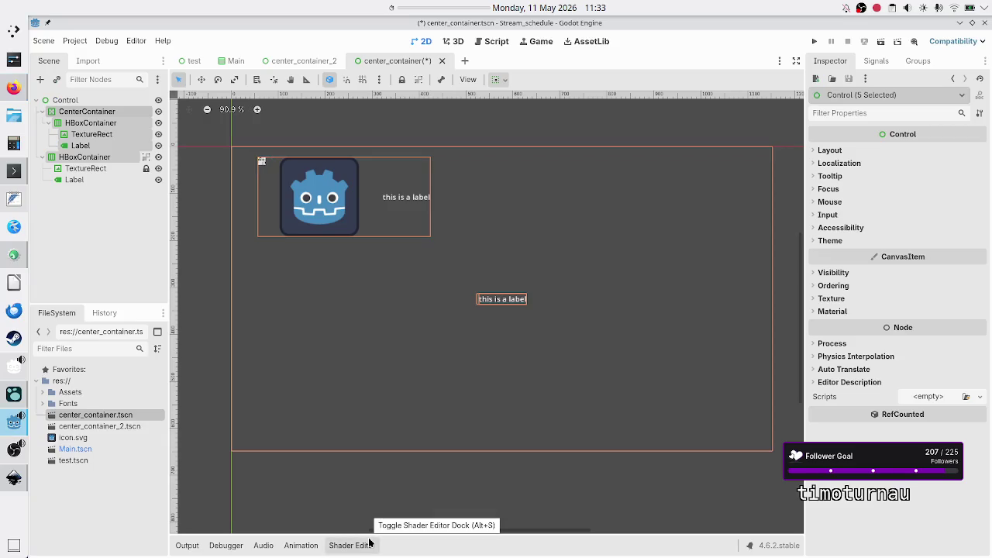
key(alt+Tab)
text(a Label)
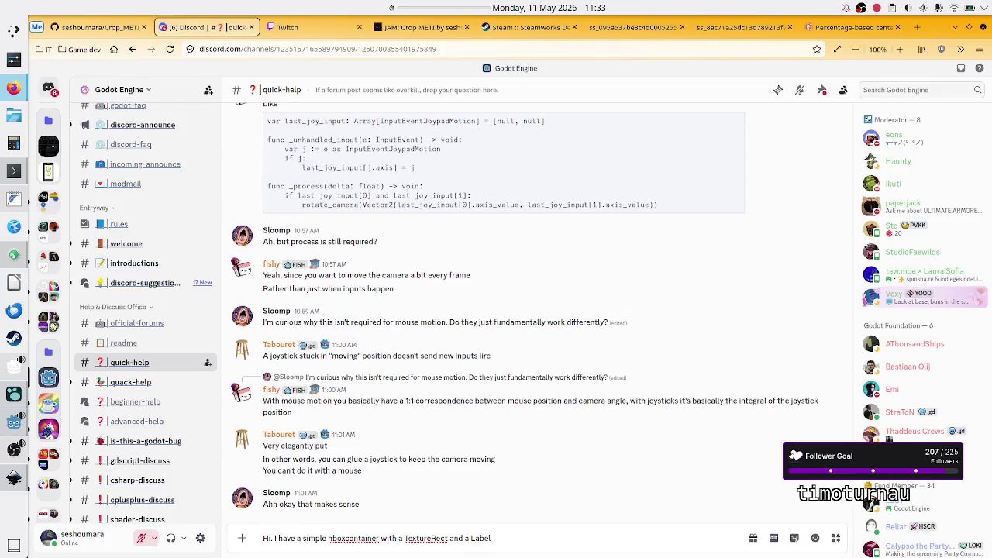
text(, bot)
text(h set to expa)
text(nd. The TextureRect i)
key(BackSpace)
text(has)
key(alt+Tab)
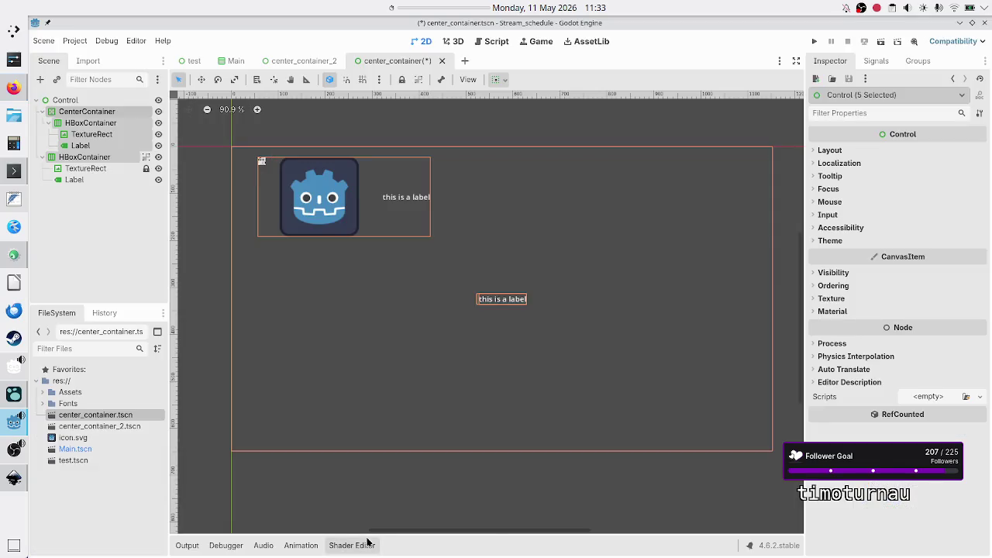
click(111, 168)
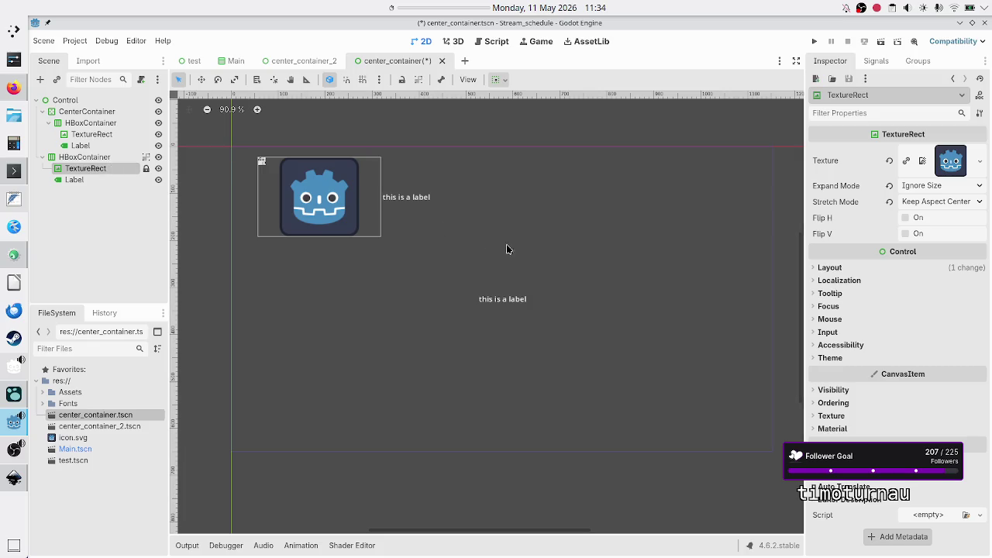
Add 'expand_mode ignore_size' and 'stretch_mode: keep aspect center' to the draft, checking Godot's Inspector
key(alt+Tab)
text(ex)
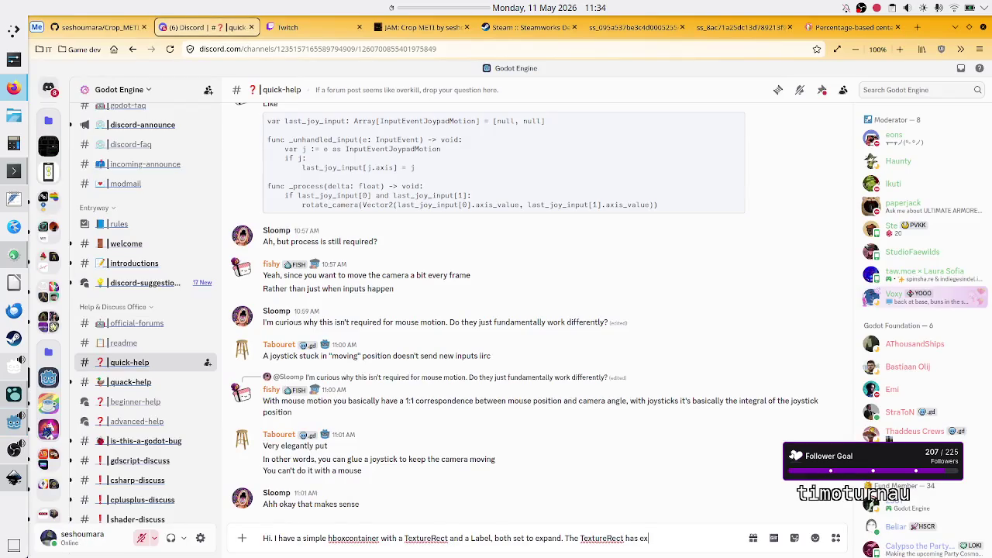
text(pand_m)
text(ode)
text( in)
text(gnore_size)
key(shift+Return)
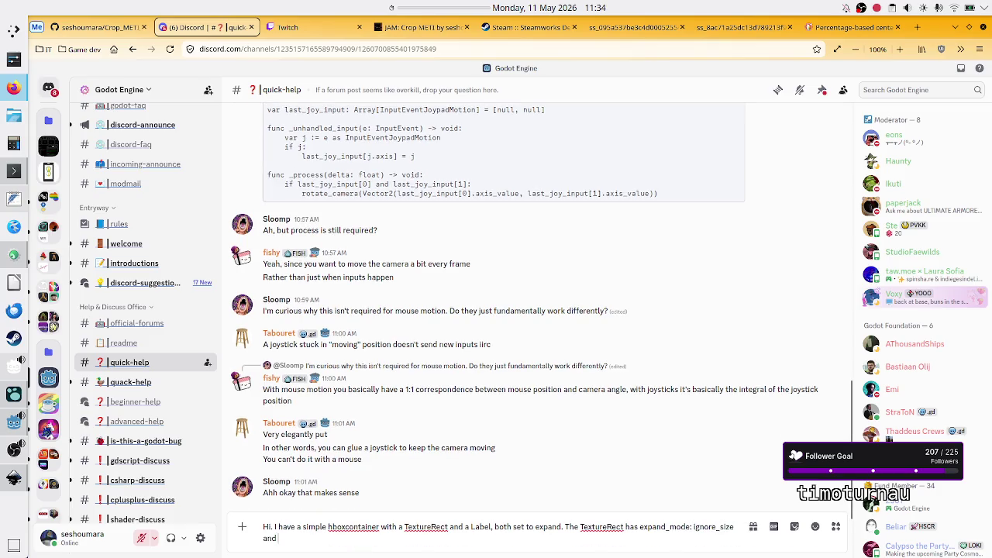
key(alt+Tab)
key(alt+Tab)
text(and stretc)
text(h_mod)
text(e)
key(alt+Tab)
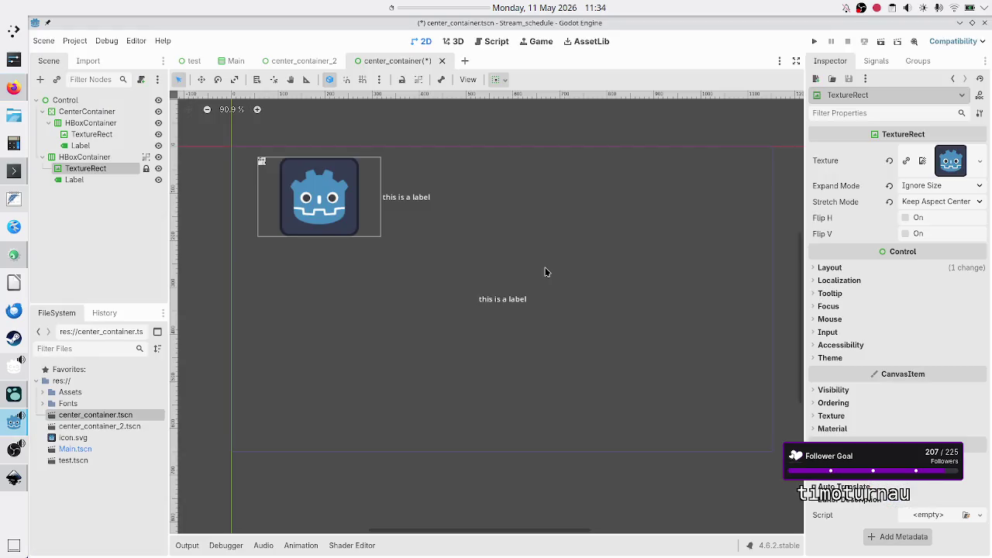
key(alt+Tab)
text(:)
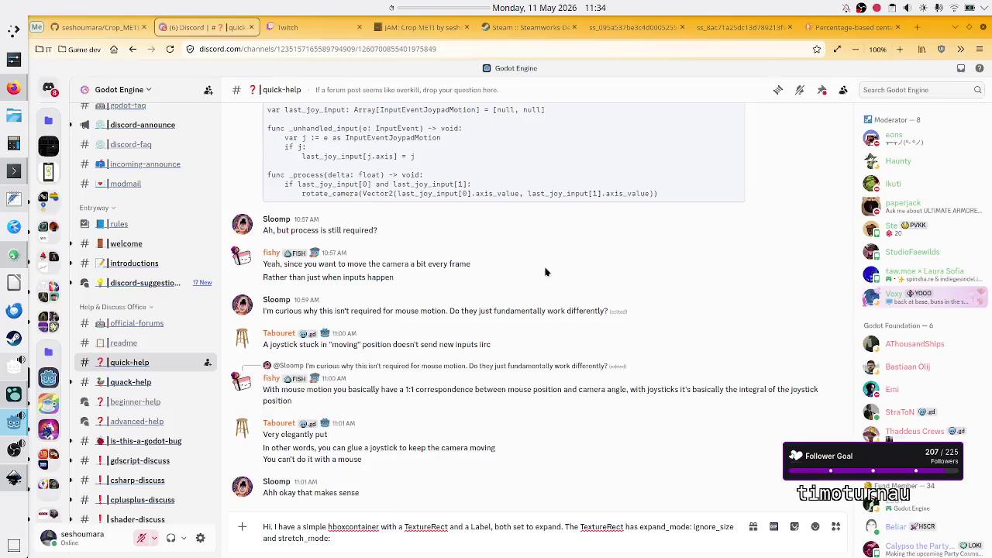
text( keep a)
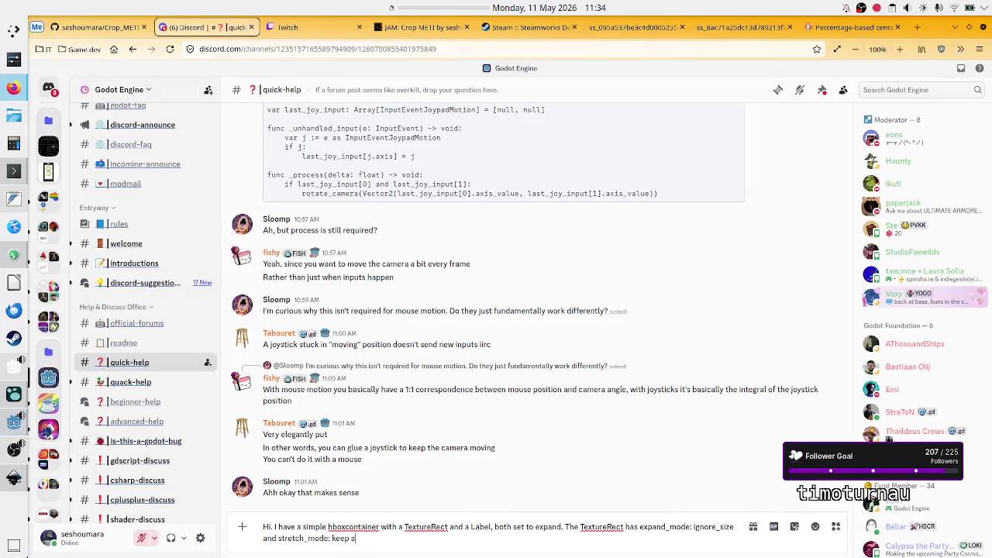
text(spect center.)
key(alt+Tab)
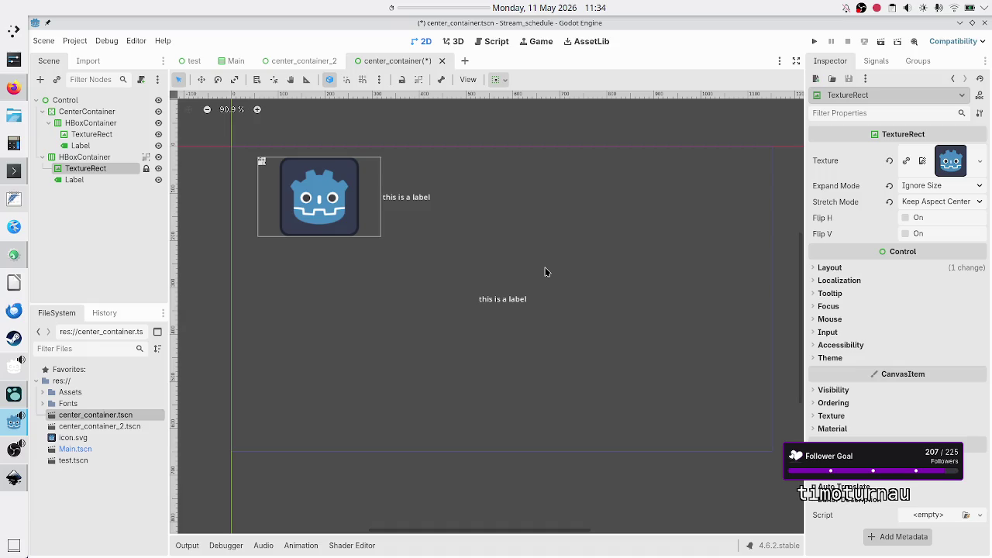
key(alt+Tab)
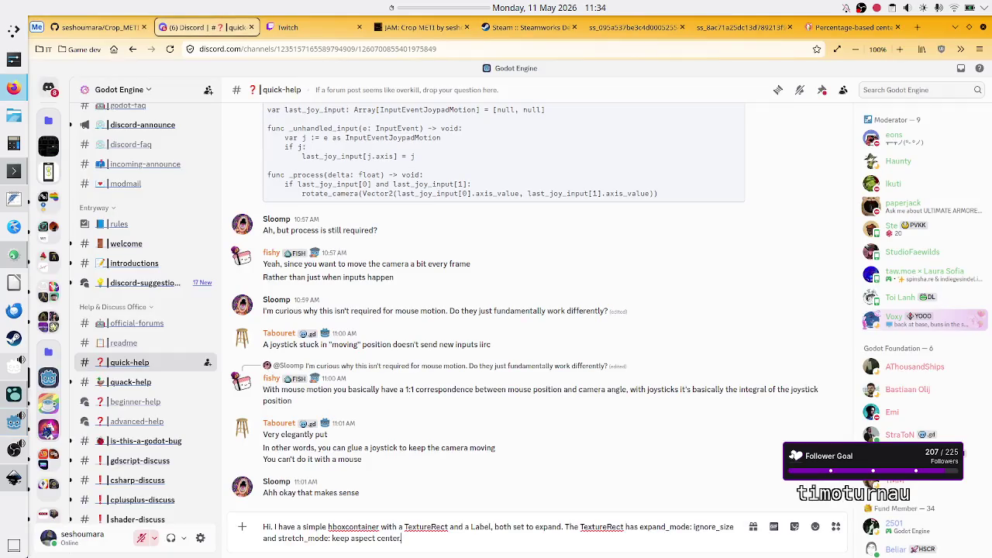
key(alt+Tab)
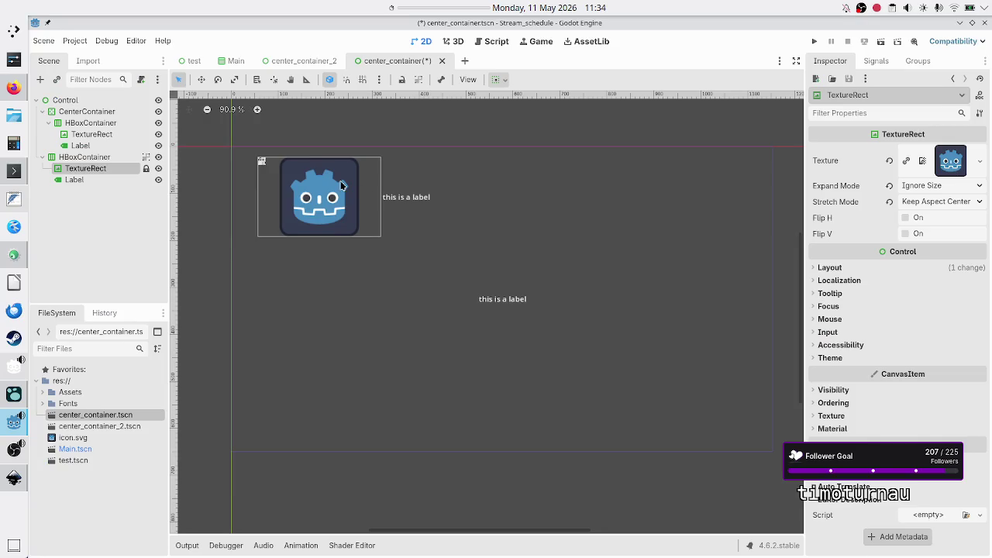
Rename the second HBoxContainer to HBoxContainer2 in the Scene dock
click(102, 157)
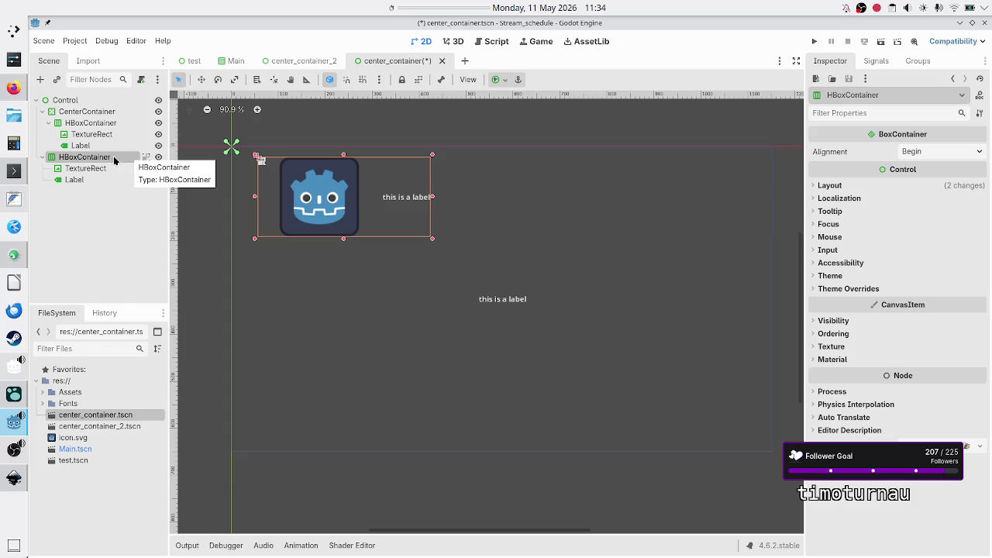
click(114, 203)
click(114, 157)
double_click(114, 157)
key(End)
text(2)
key(Return)
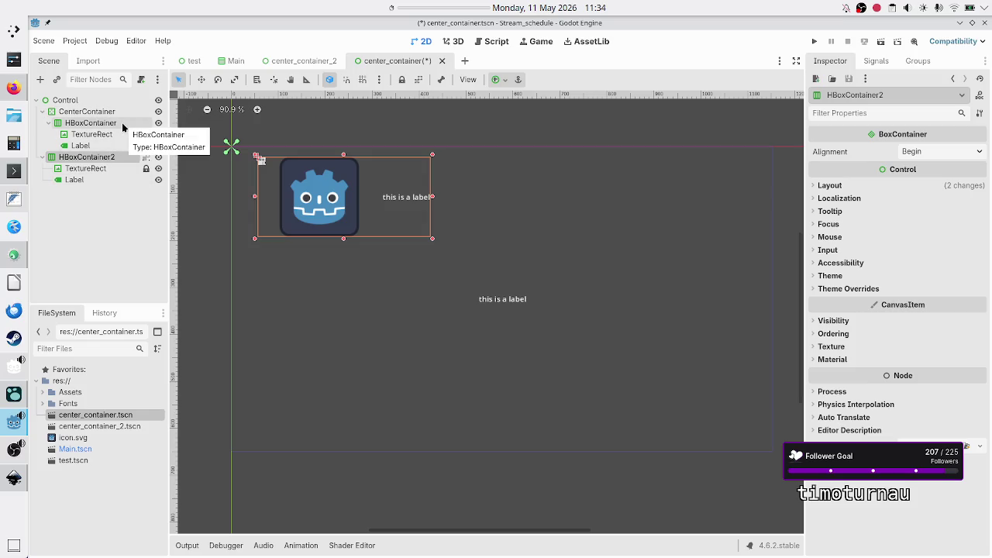
Select the first HBoxContainer, then type 'If it's outside of a centercontainer it works (se' in Discord
click(121, 122)
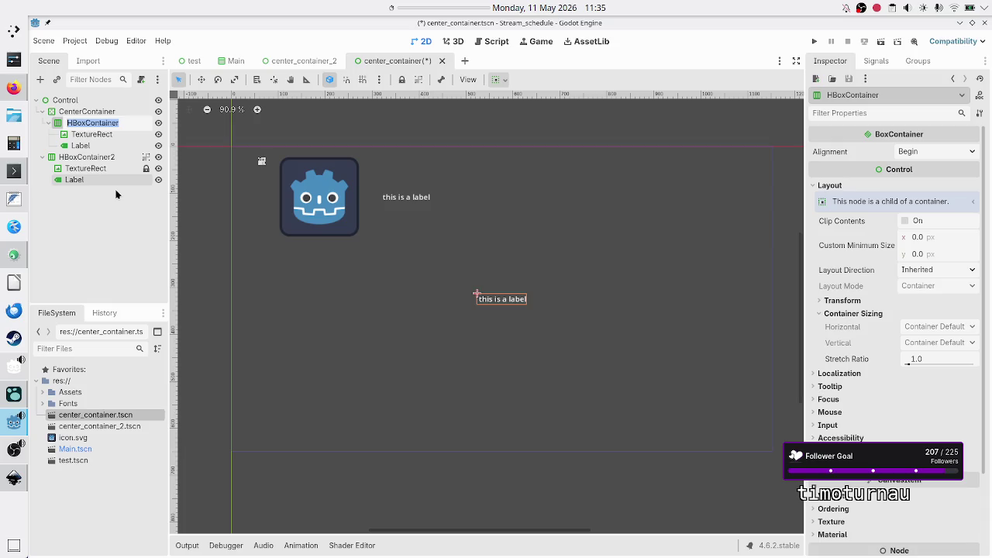
key(Return)
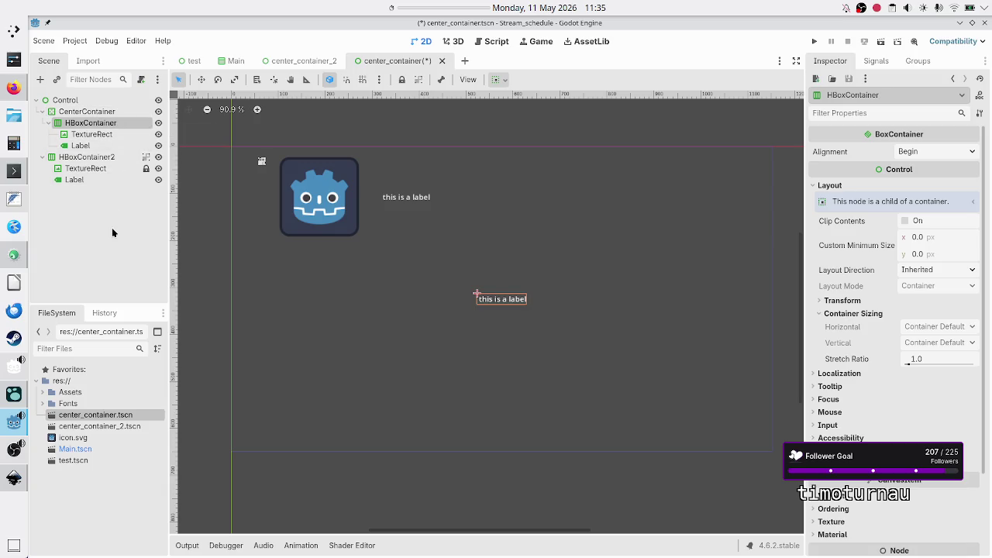
key(alt+Tab)
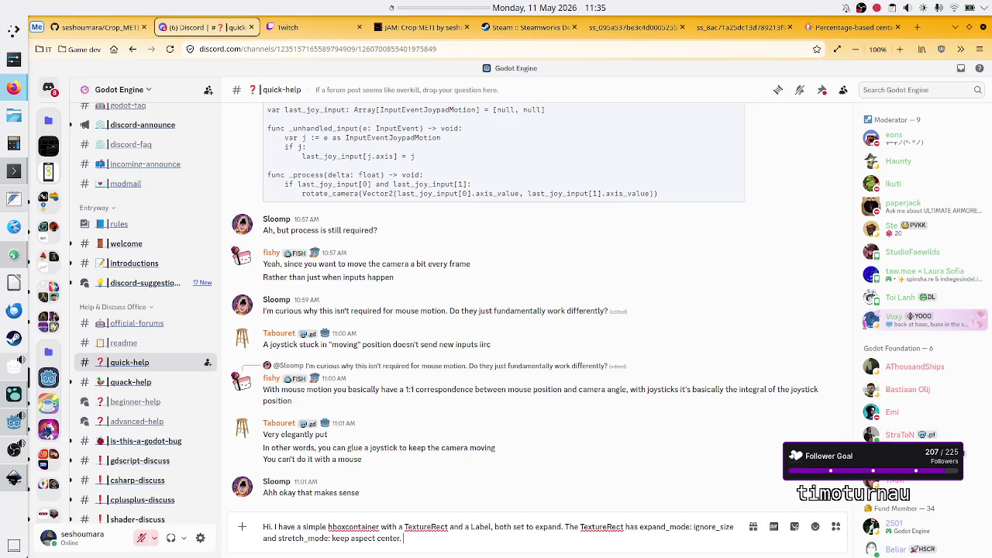
text(If i)
text(t's)
text( outside o)
text(f a ce)
text(ntercontai)
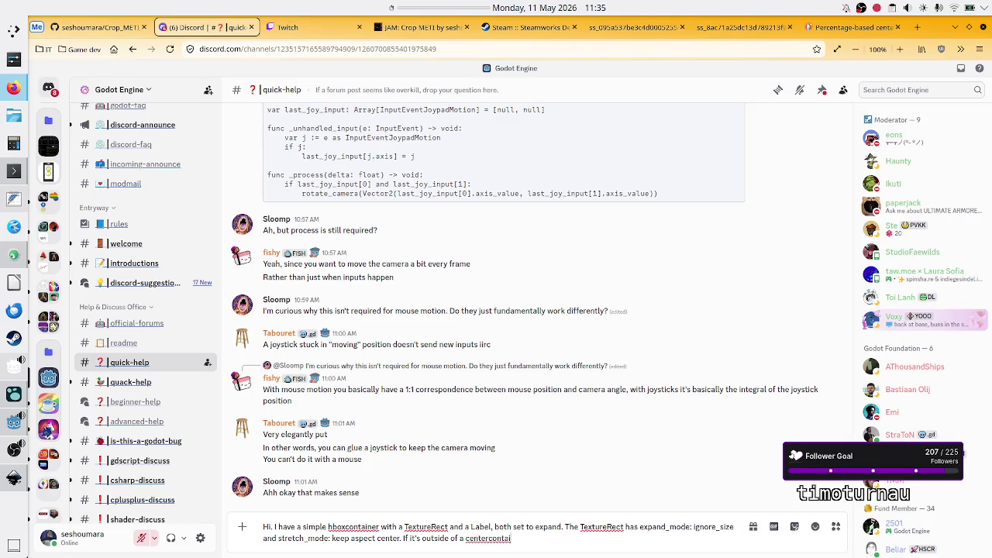
text(ner it works)
text( (see)
Finish the question: inside a centercontainer the TextureRect isn't shown, size 0. Why? Then paste the screenshot
key(alt+Tab)
key(alt+Tab)
text(e small inset)
text(), if)
text(t)
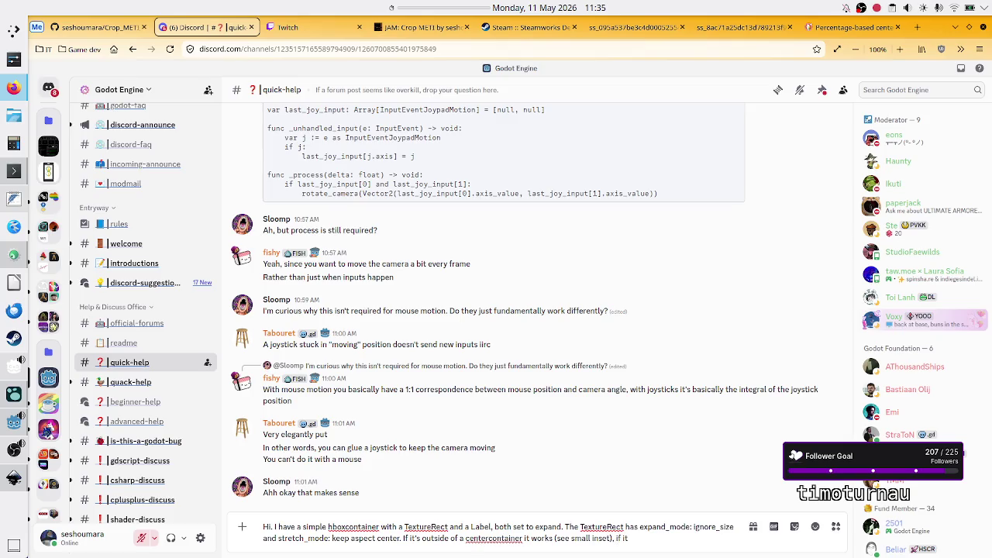
text('s inside)
text( of a centerco)
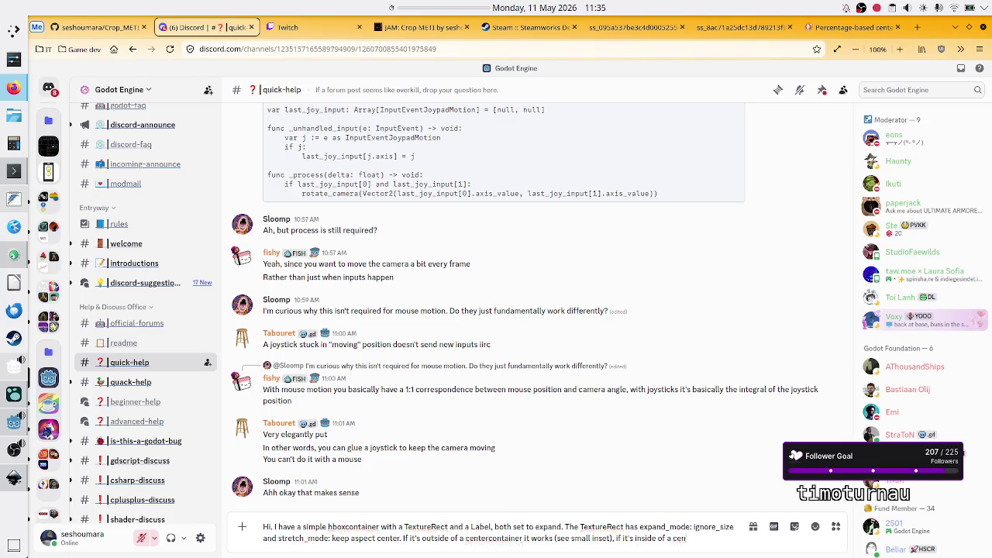
text(ntainer the)
text( T)
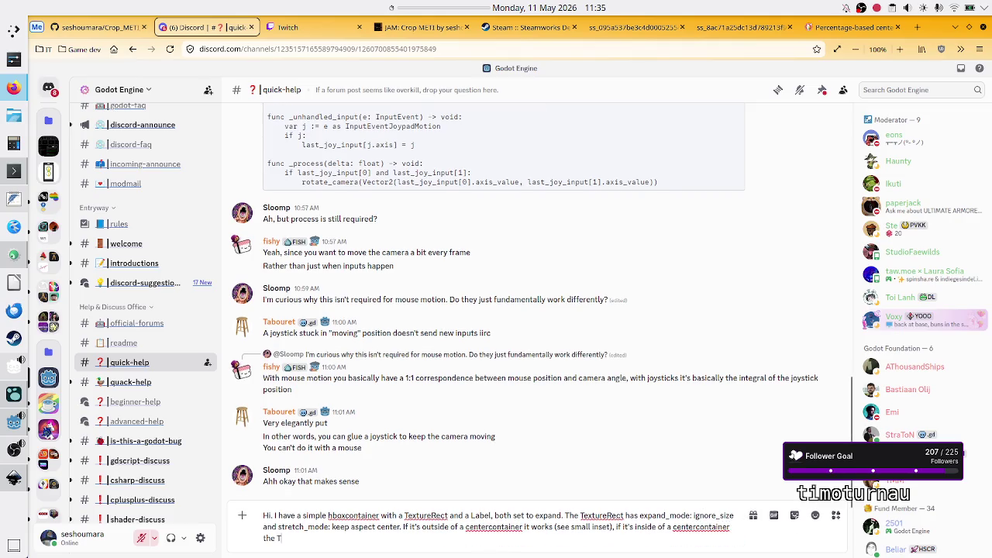
text(extureRect dis)
text(s)
key(BackSpace)
key(BackSpace)
key(BackSpace)
text(isn't)
text( shown)
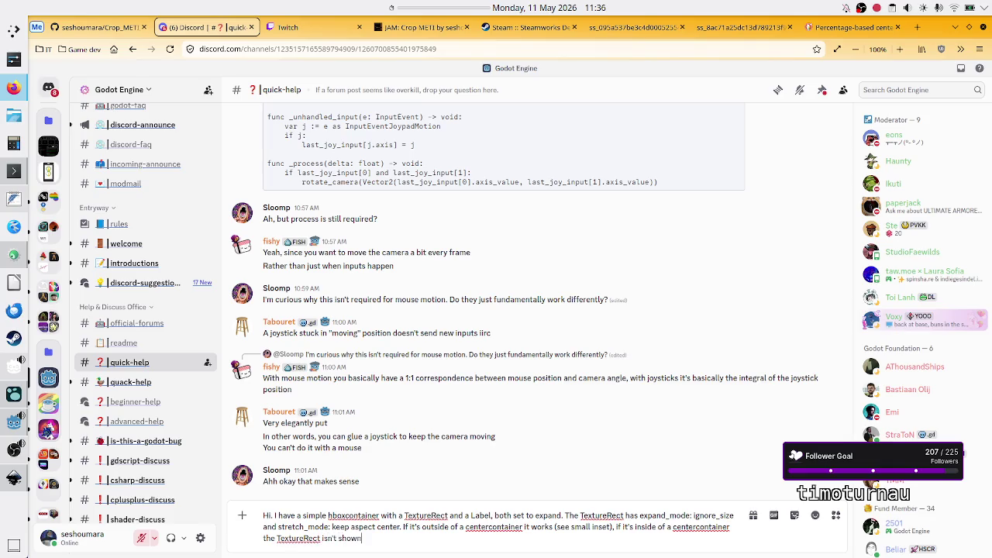
text(, size 0. Why)
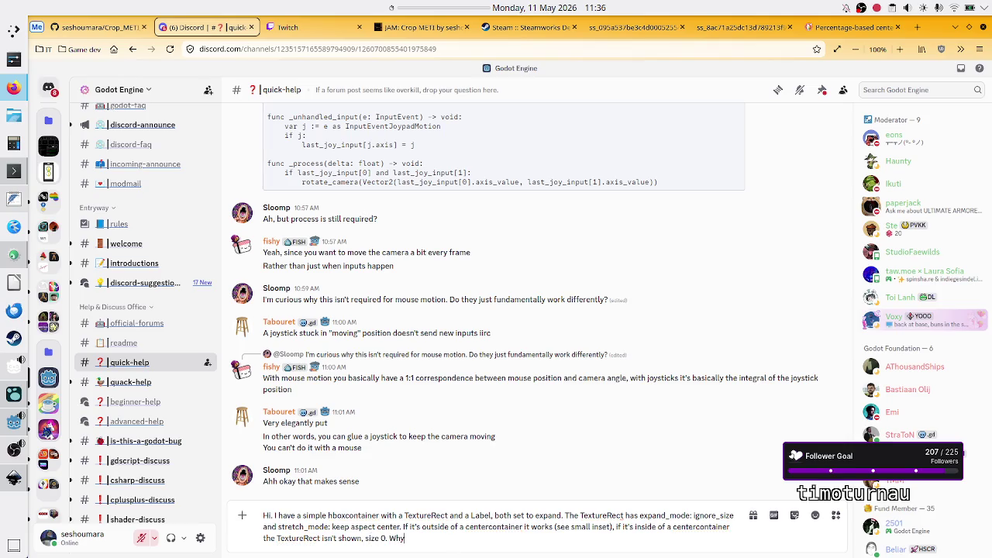
text(?)
key(ctrl+v)
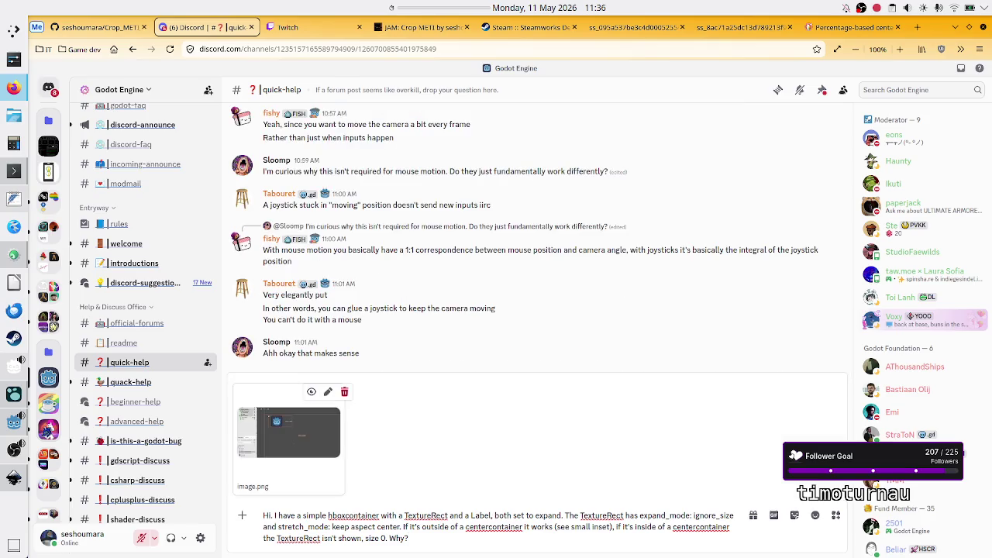
key(alt+Tab)
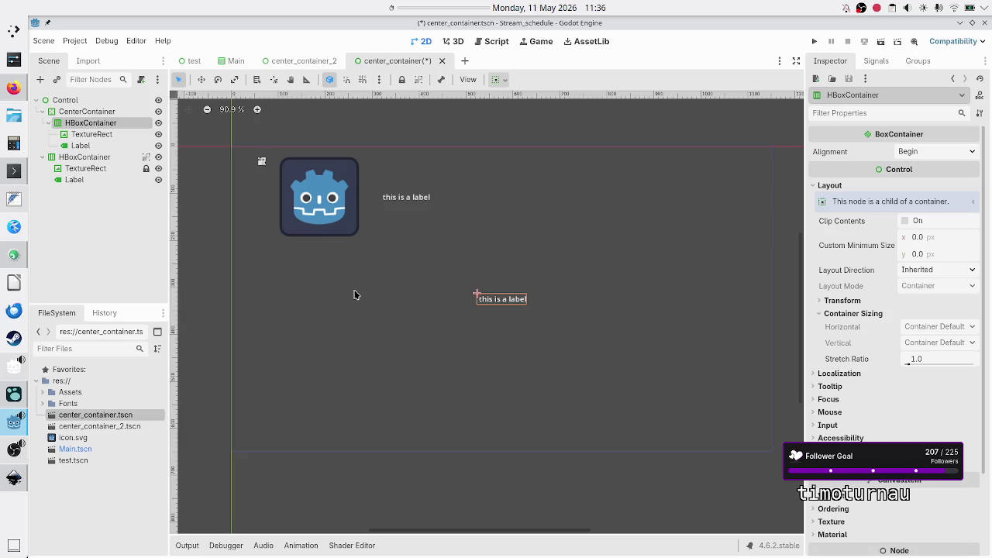
Insert 'I assume' after 'size 0' and send the question with its screenshot
key(alt+Tab)
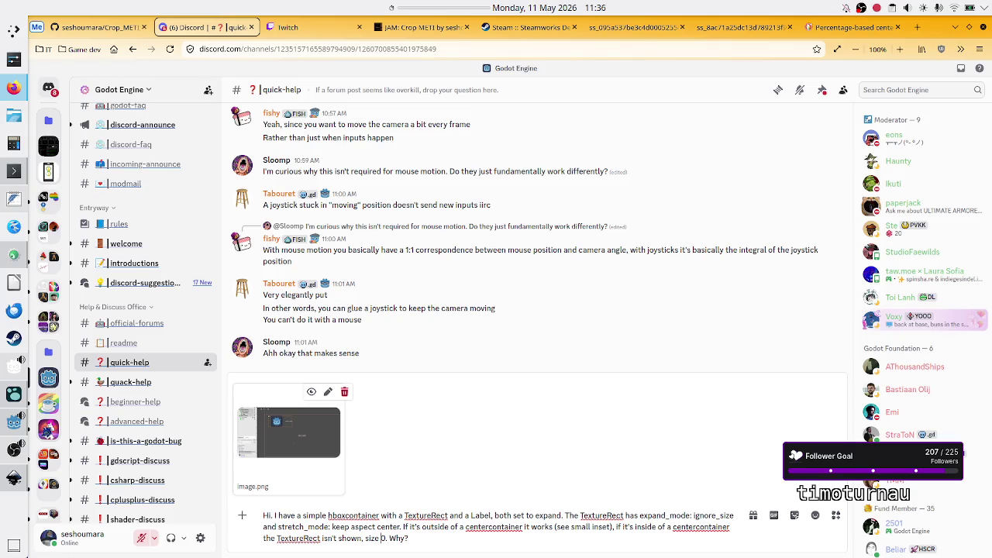
text(I assume)
key(Return)
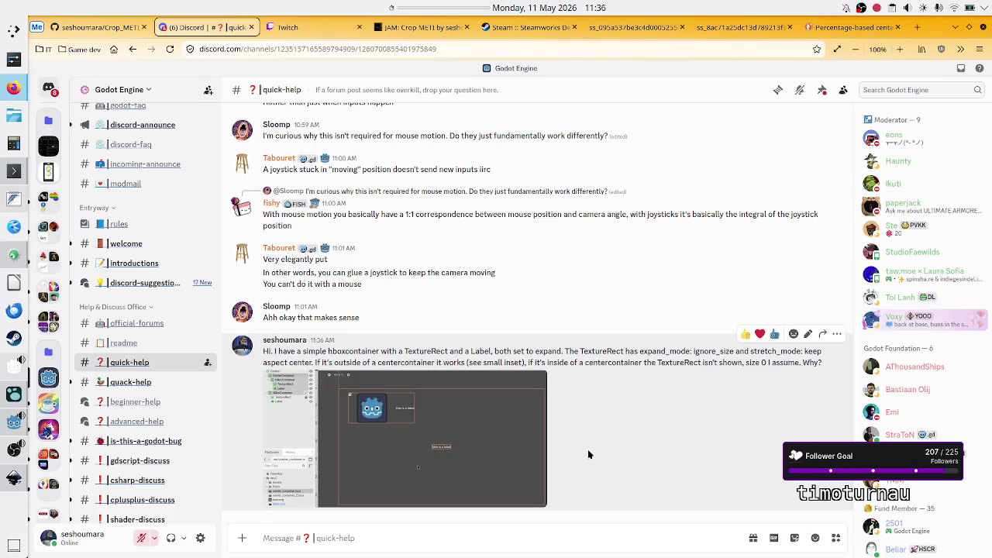
click(465, 435)
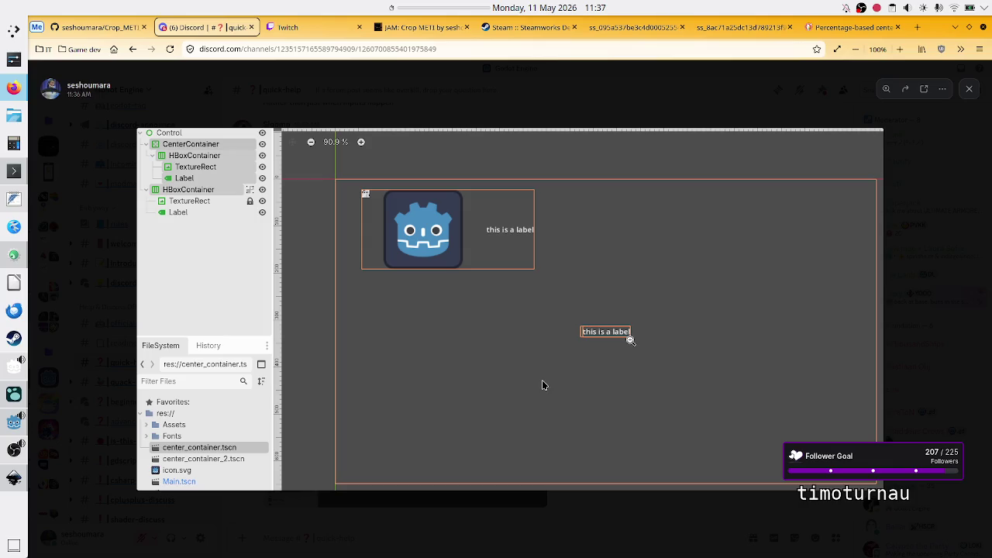
key(Escape)
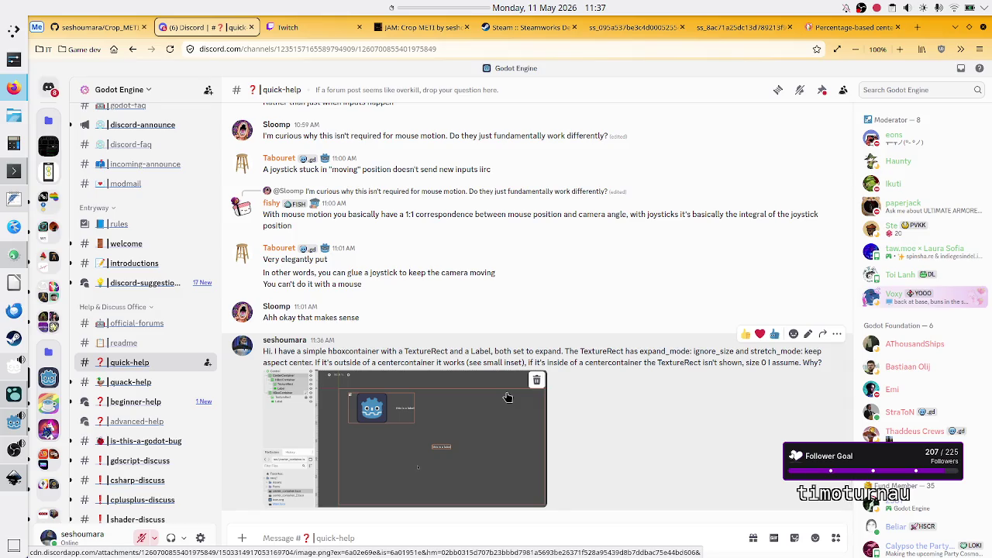
Mute the microphone in OBS Studio's Audio Mixer and minimize the OBS window
click(10, 460)
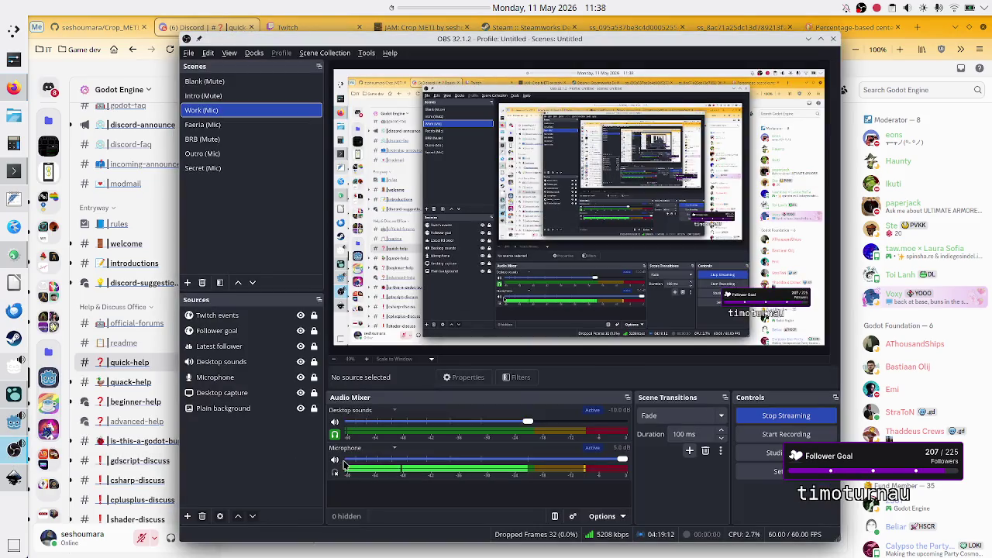
click(335, 460)
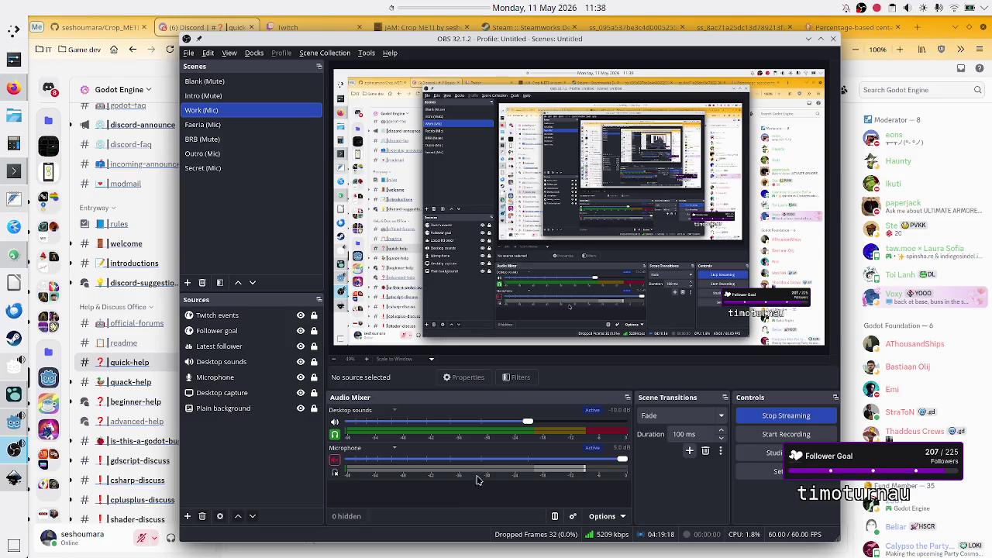
click(808, 40)
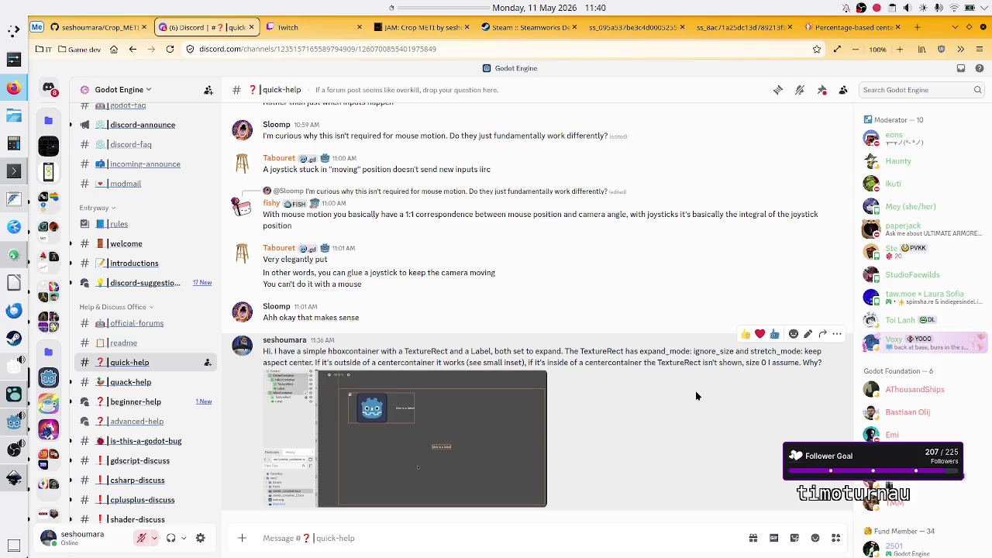
Alt+Tab from Discord to bring OBS Studio, streaming the Work (Mic) scene, to the front
key(alt+Tab)
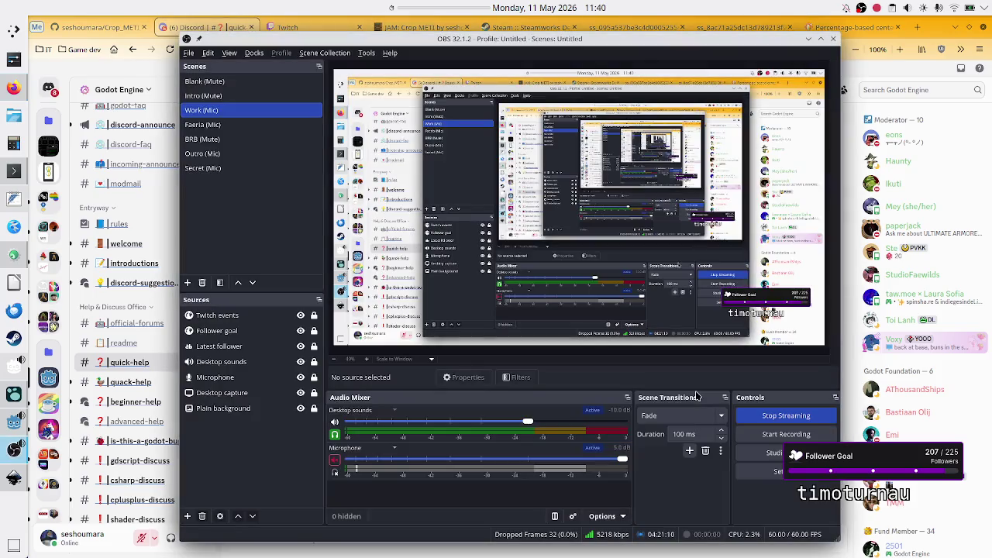
key(alt+Tab)
key(alt+Tab)
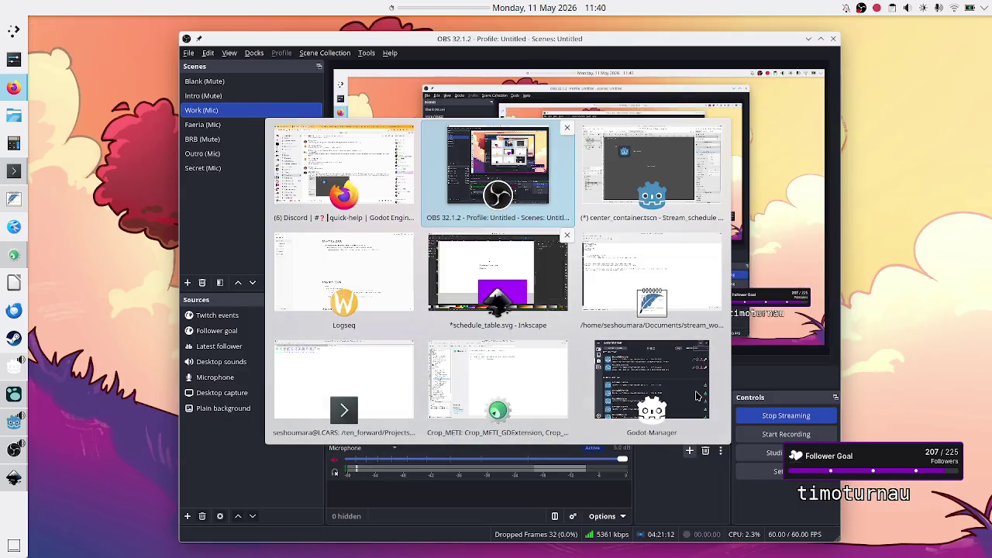
In Godot, set the HBoxContainer's custom minimum width to 400 px, then reset it to zero
key(alt+Tab)
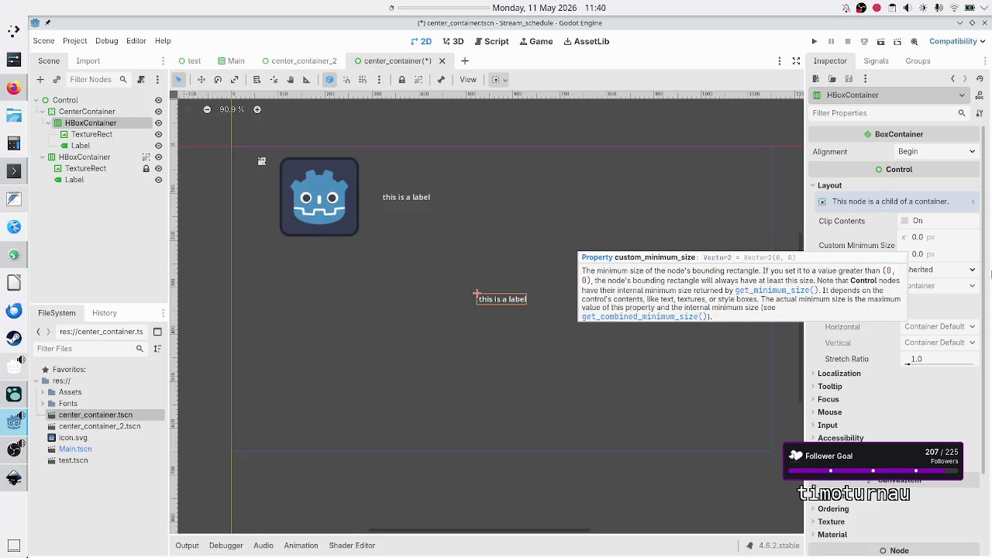
click(943, 270)
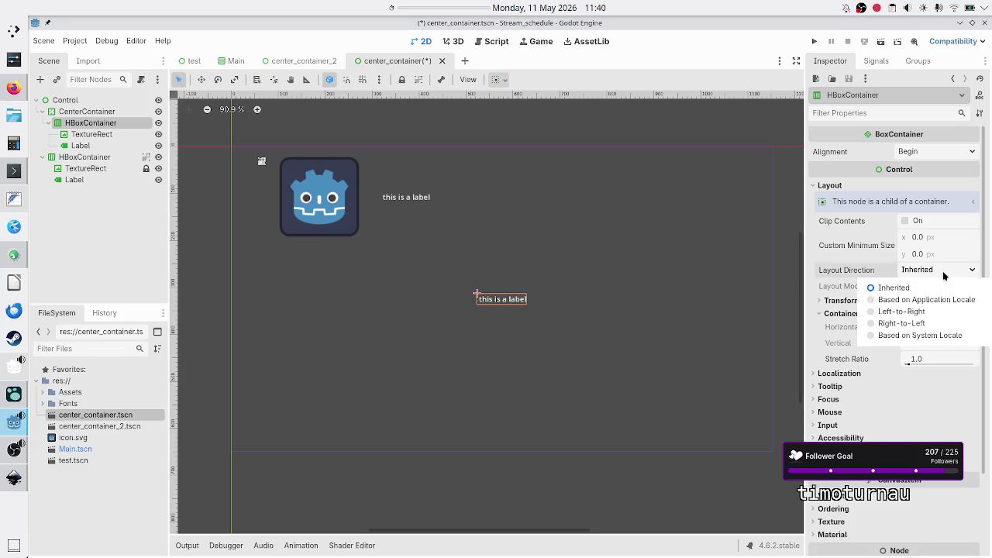
click(943, 275)
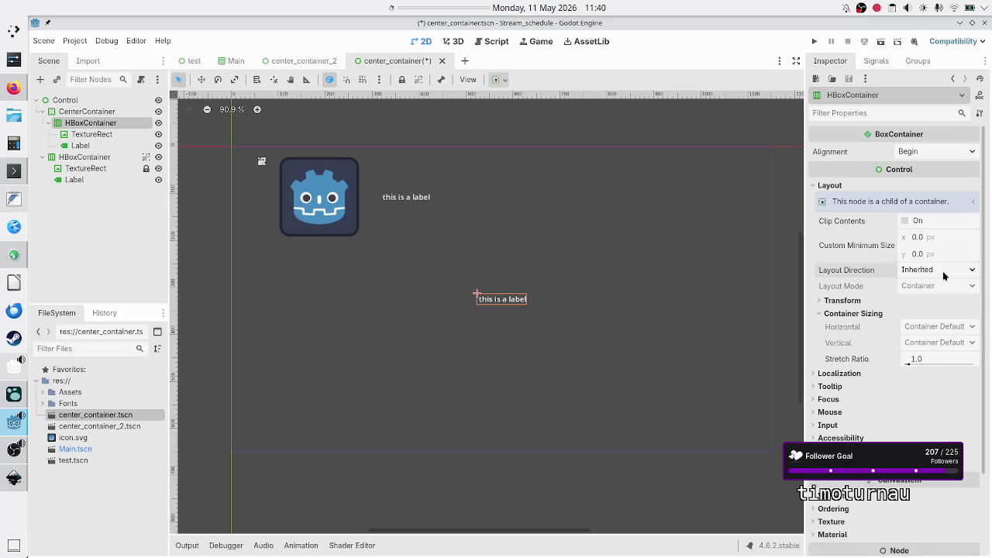
click(870, 301)
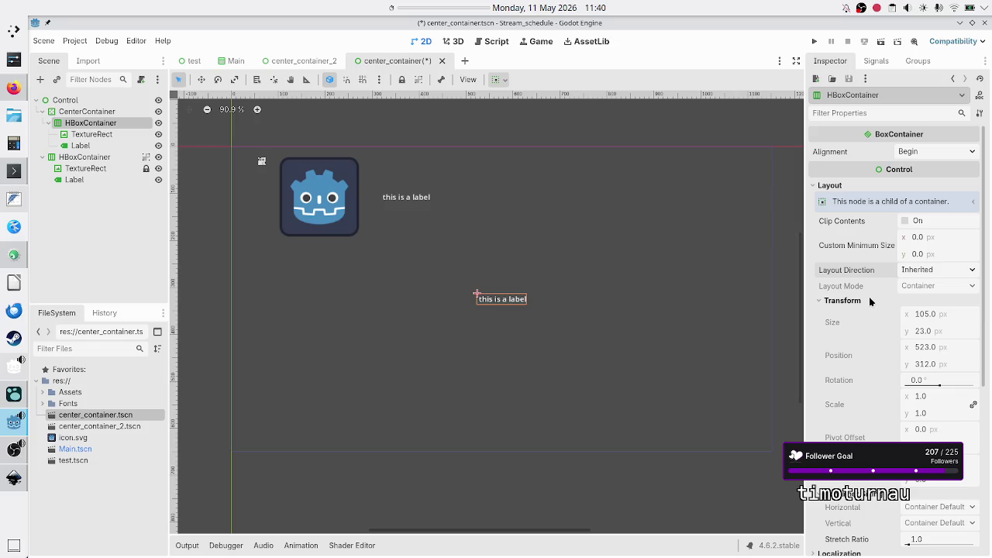
scroll(872, 320, down, 5)
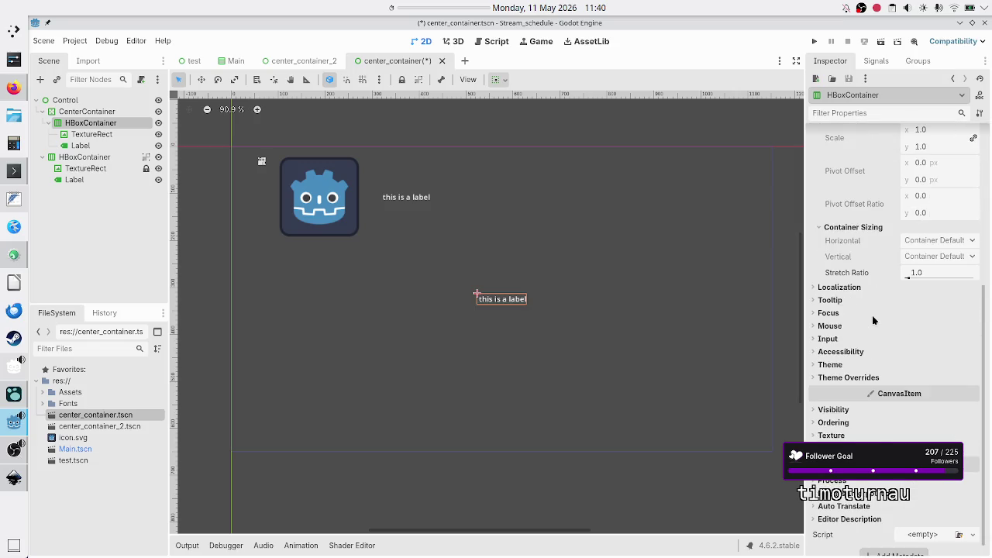
scroll(872, 320, up, 5)
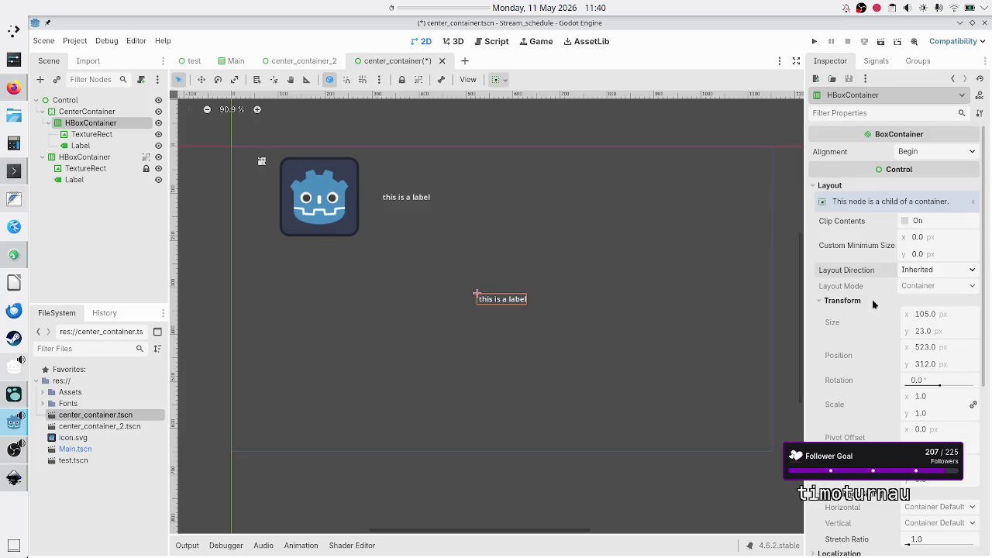
click(946, 242)
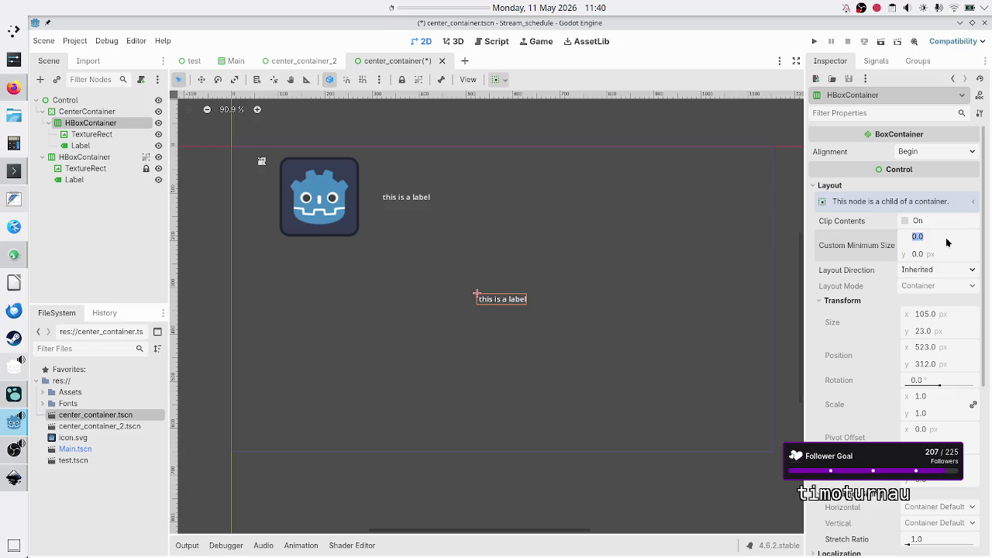
text(400)
click(926, 258)
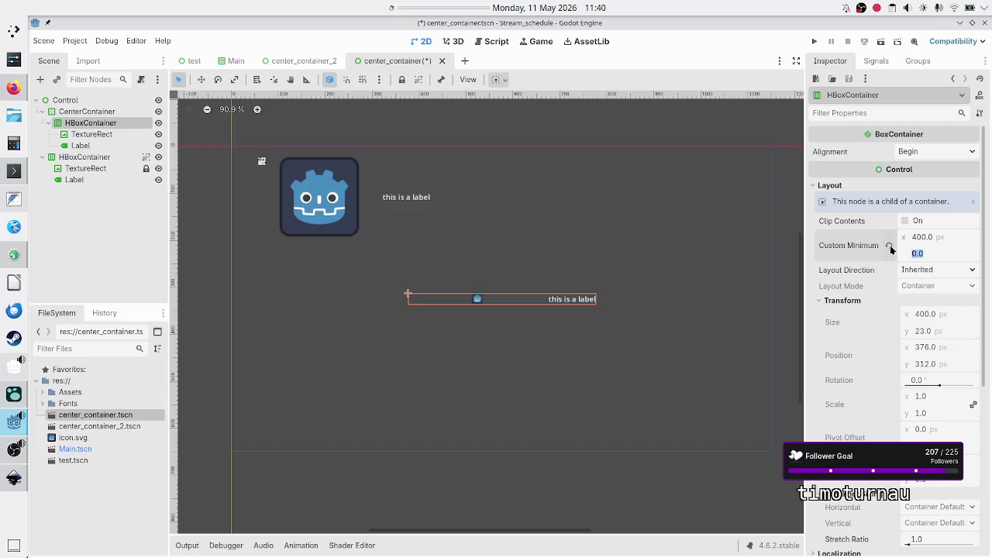
click(889, 245)
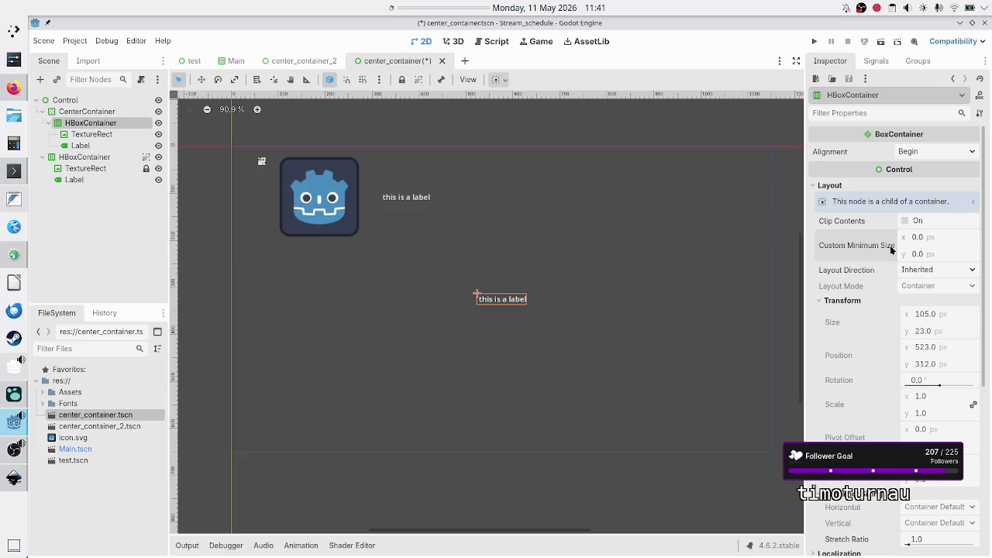
Try custom minimum widths of 50, 100 and 150 px on the HBoxContainer
click(932, 242)
text(50)
key(Return)
click(938, 243)
text(100)
key(Return)
click(938, 242)
text(150)
key(Return)
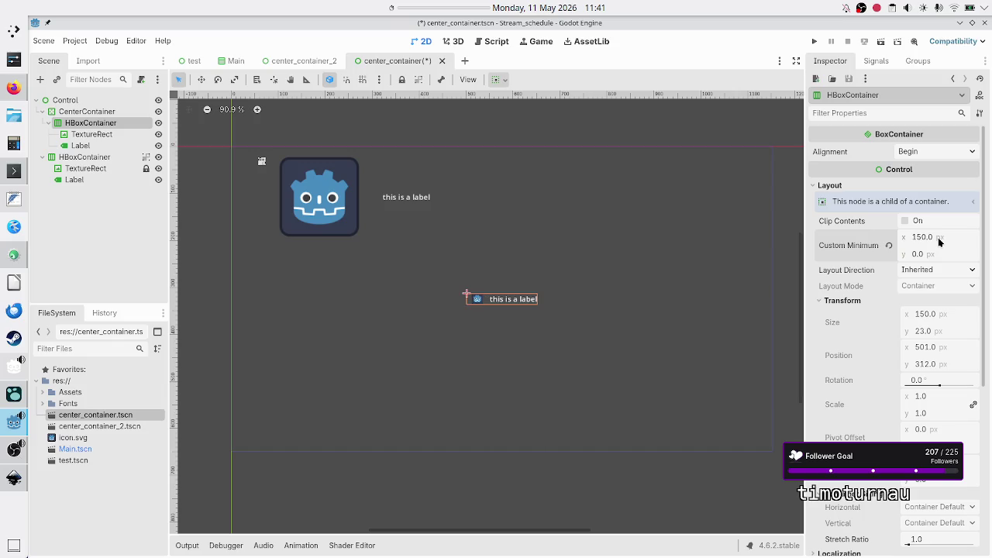
Set the minimum width back to 100 px, revert it to 0, and return to Discord
click(938, 242)
text(100)
key(Return)
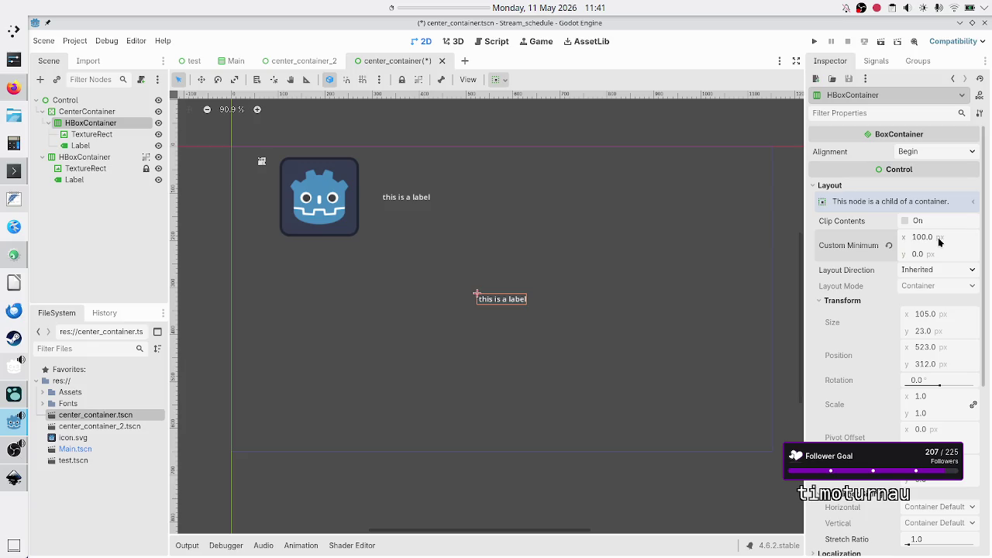
click(888, 245)
key(alt+Tab)
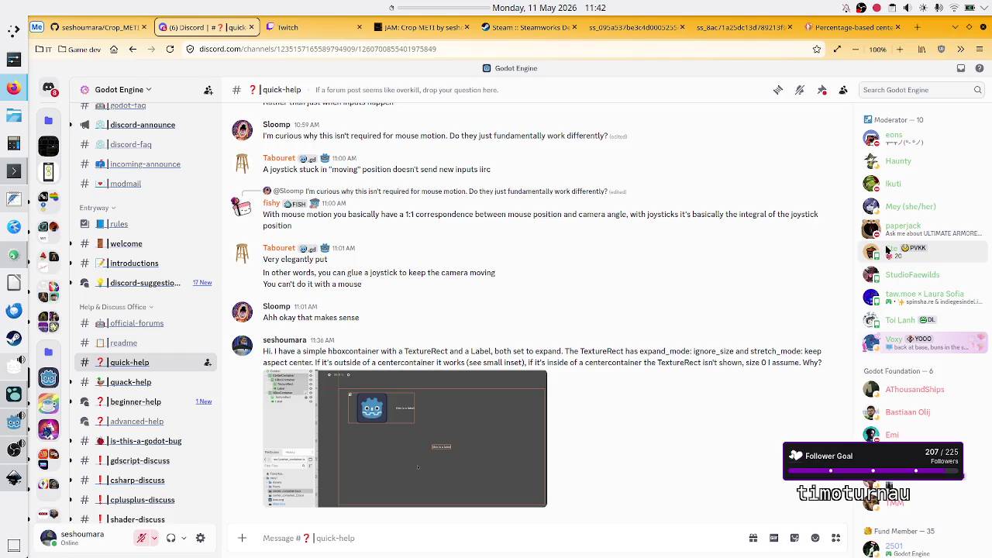
Open the screenshot attached to the quick-help TextureRect question in the full-size viewer
click(543, 385)
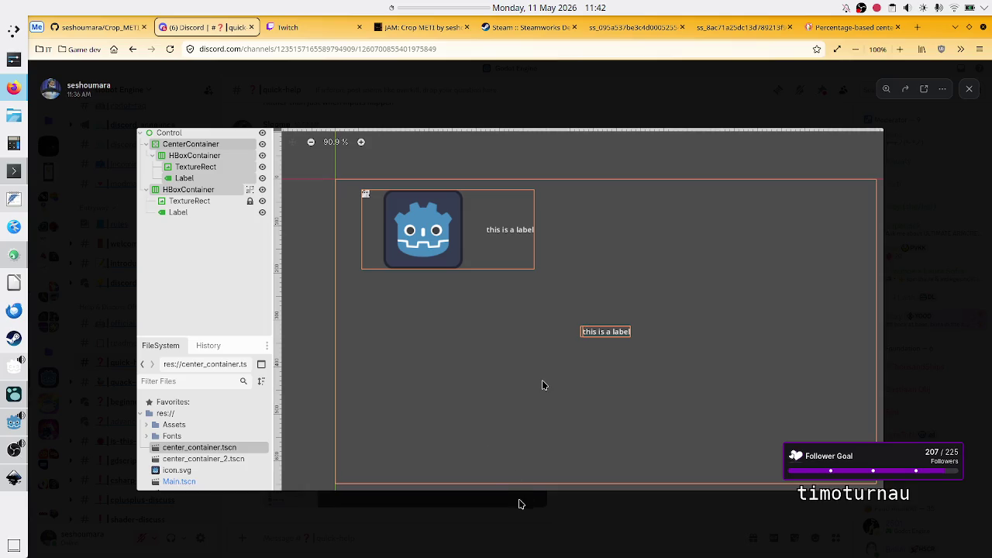
Close the enlarged screenshot, scroll the chat down, and switch to OBS Studio
click(523, 519)
scroll(523, 465, down, 1)
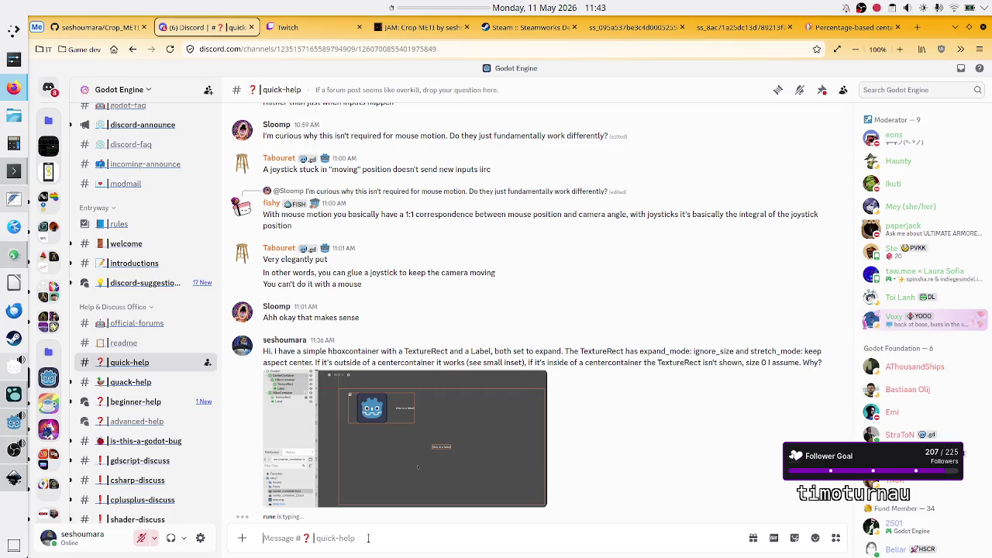
key(alt+Tab)
key(alt+Tab)
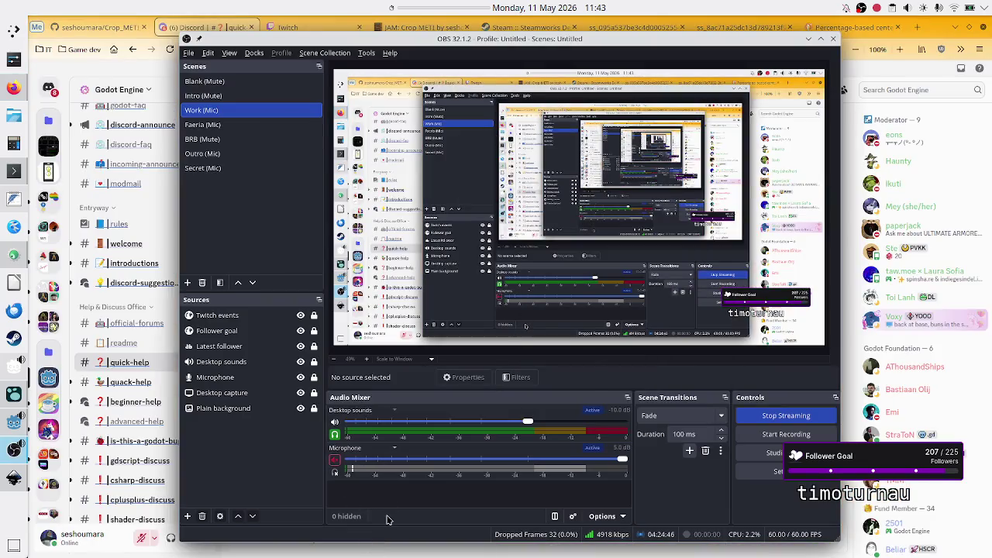
Leave the Microphone unmuted in OBS's Audio Mixer, then minimise OBS to reveal Discord
key(alt+Tab)
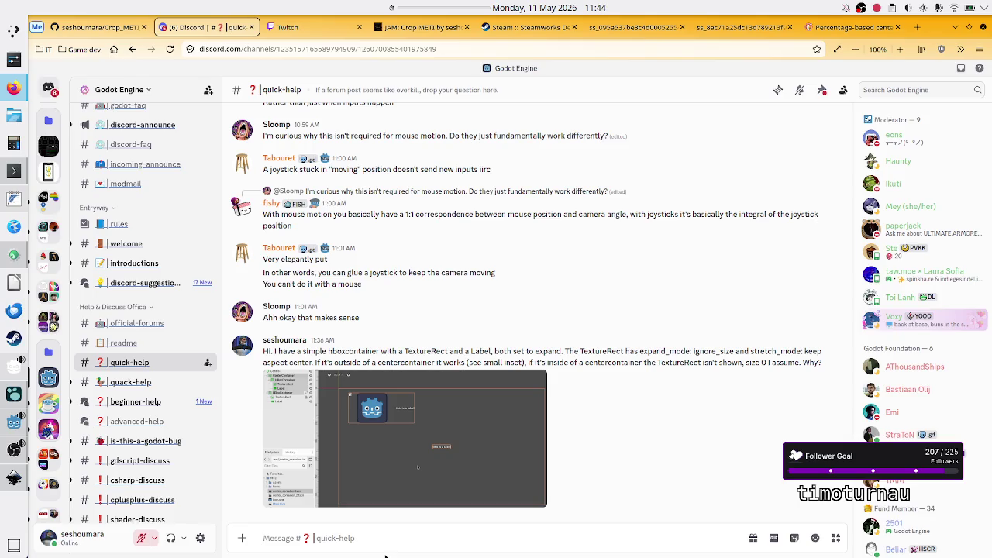
key(alt+Tab)
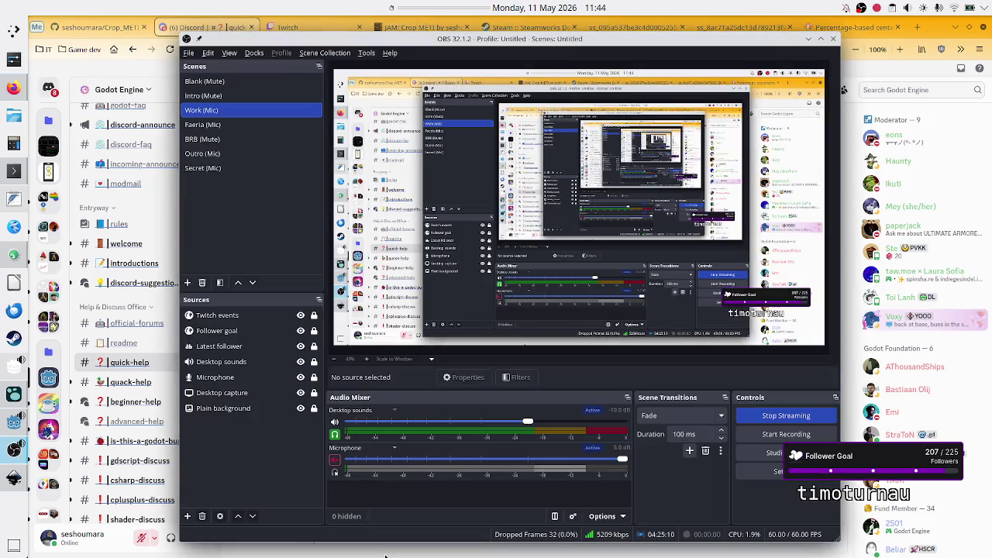
click(334, 460)
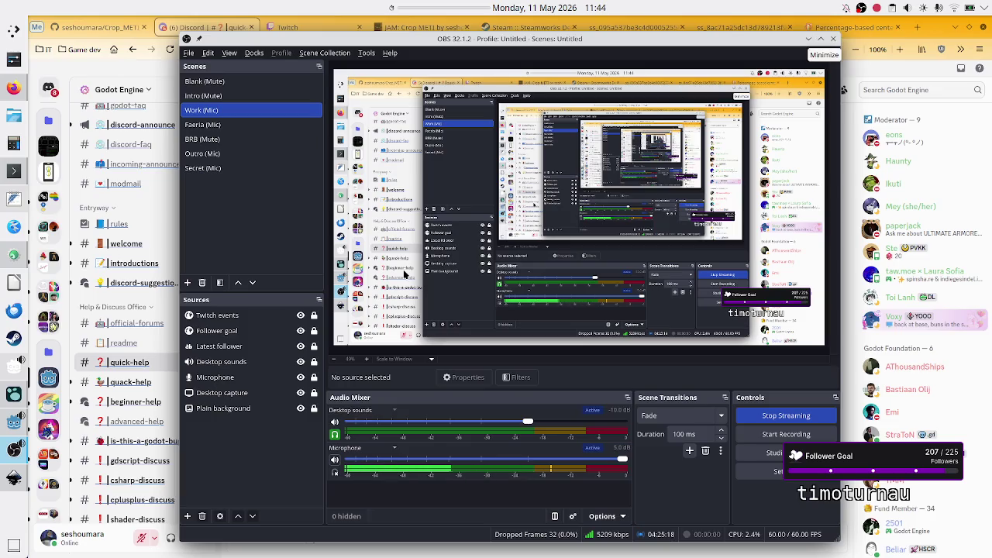
click(333, 460)
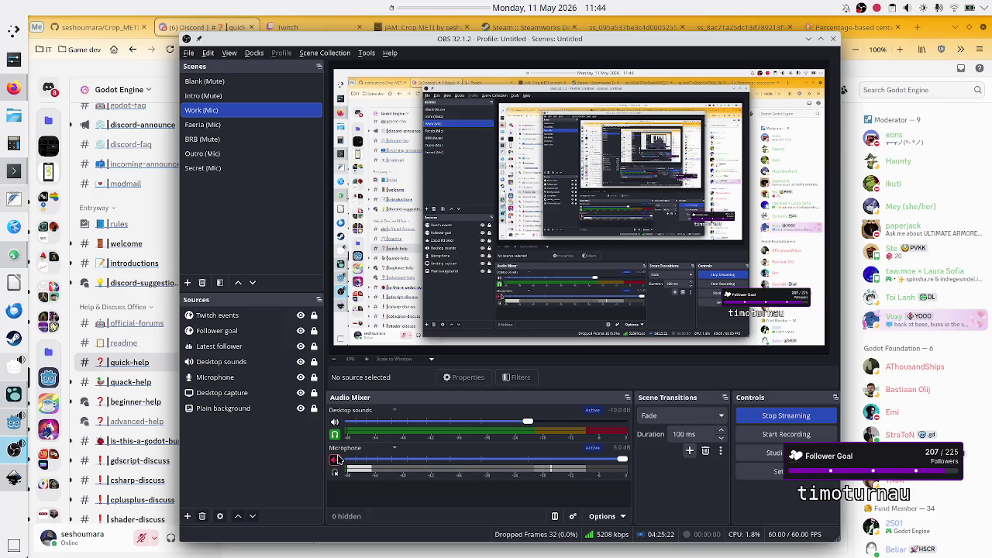
click(336, 462)
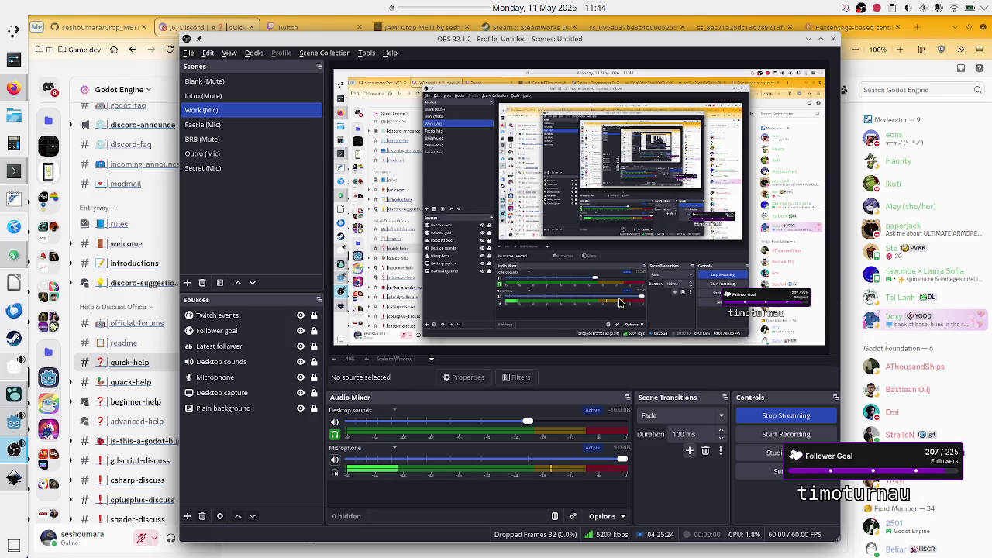
click(808, 38)
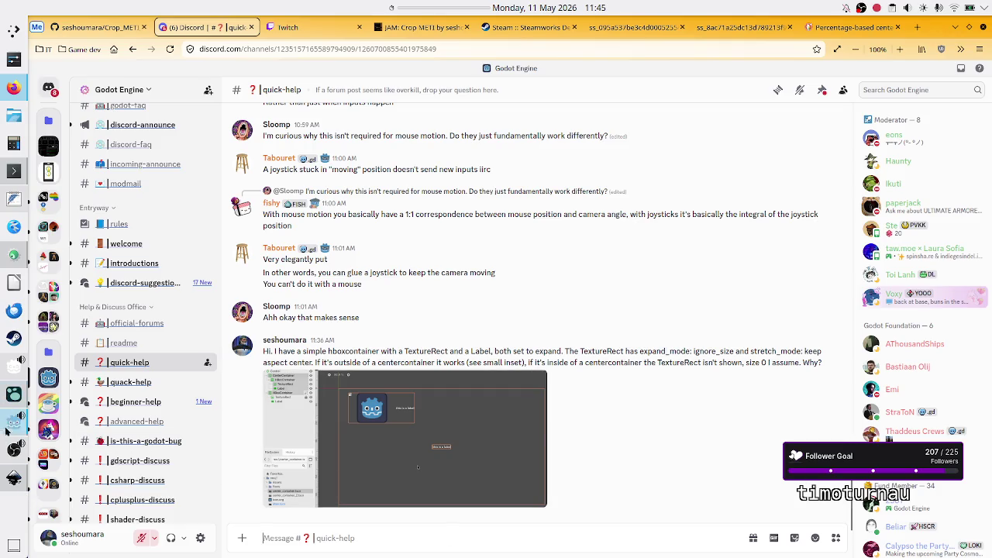
Switch from Discord to the Logseq Studio_KB journal via the taskbar
click(13, 397)
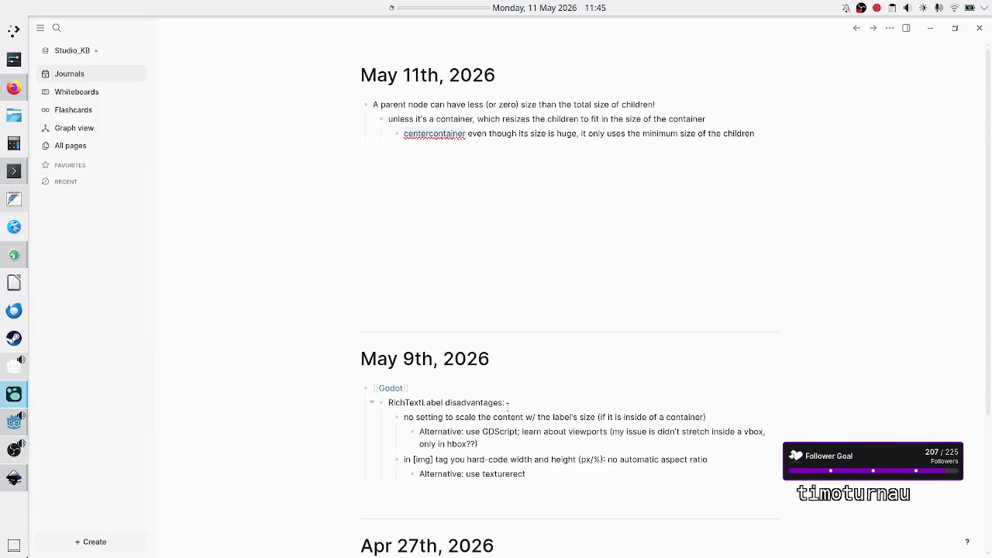
Add a top-level bullet below the May 11th centercontainer note and begin typing 'A center'
click(538, 477)
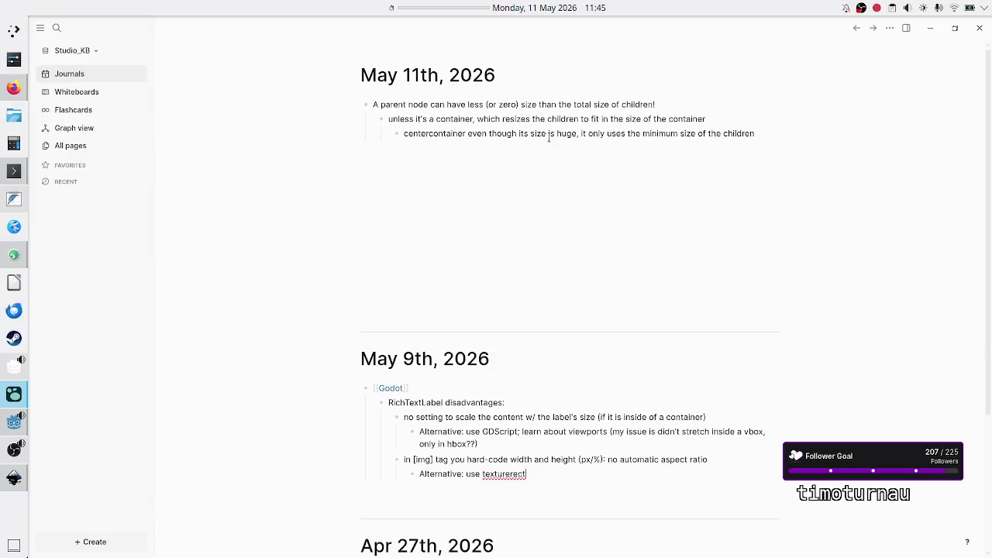
click(759, 134)
key(Return)
key(BackSpace)
key(Return)
text(A center)
Write 'An hbox in a centercont may not work, for ex. a TextureRect set to ignore size is hidden'
key(BackSpace)
key(BackSpace)
key(BackSpace)
text(n h)
text(box in a c)
text(enterc)
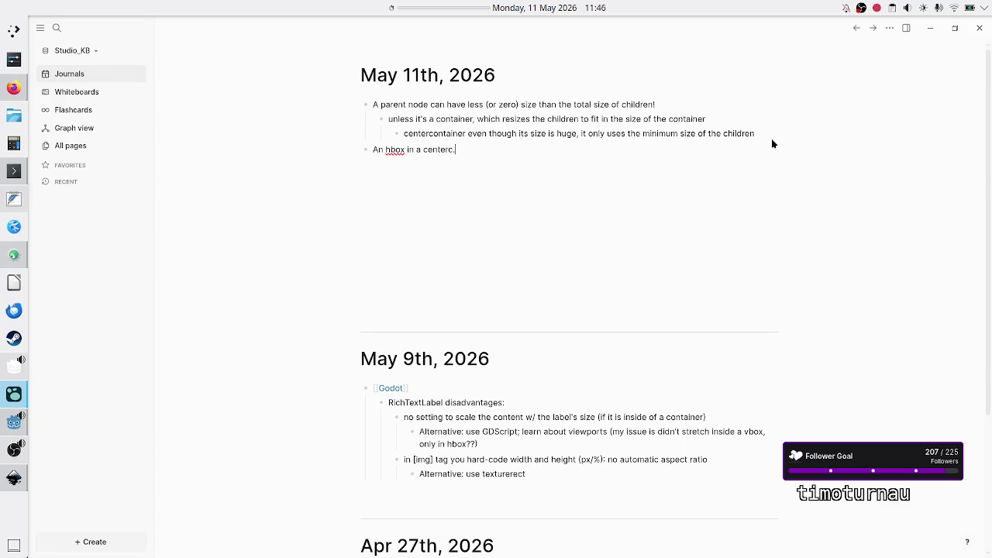
text(ont)
text(cont)
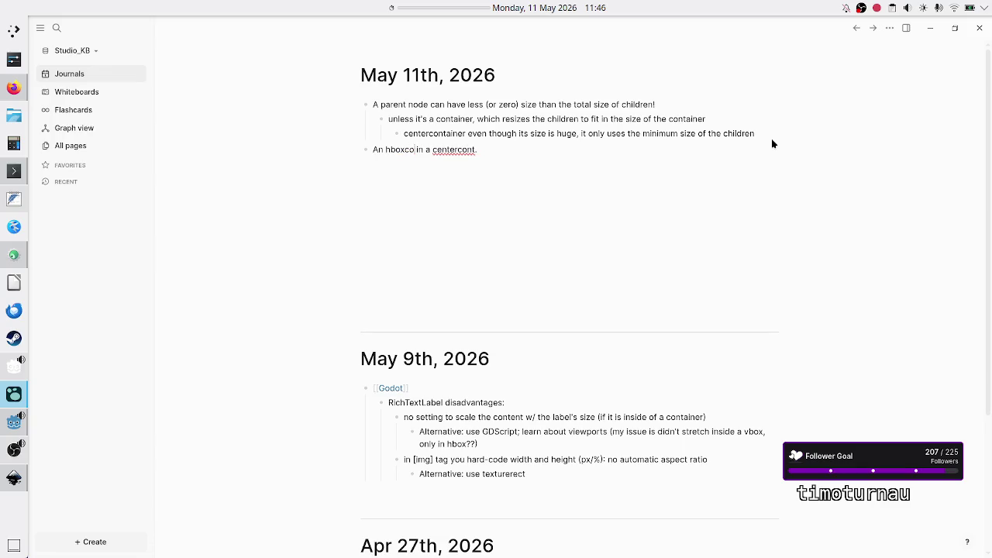
key(Escape)
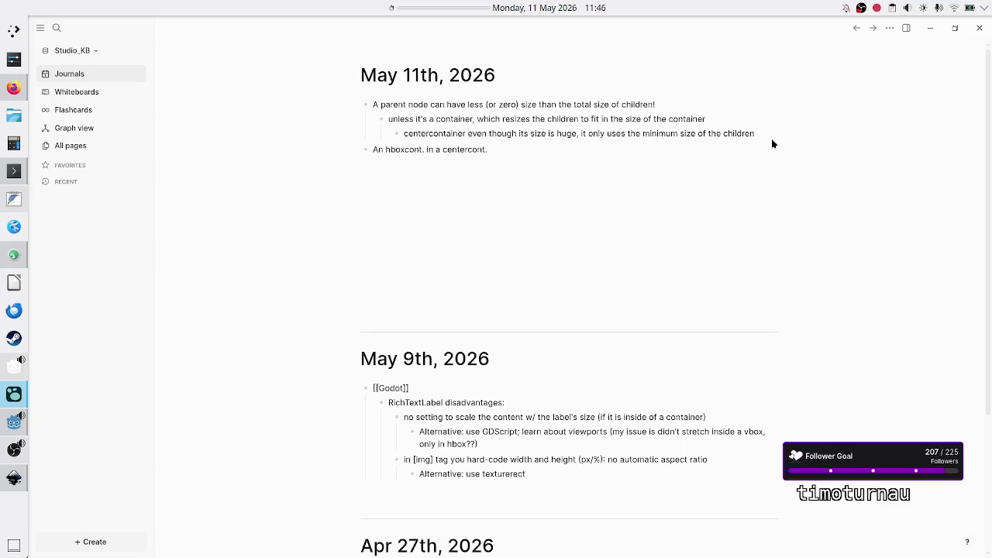
click(503, 152)
text(may not work)
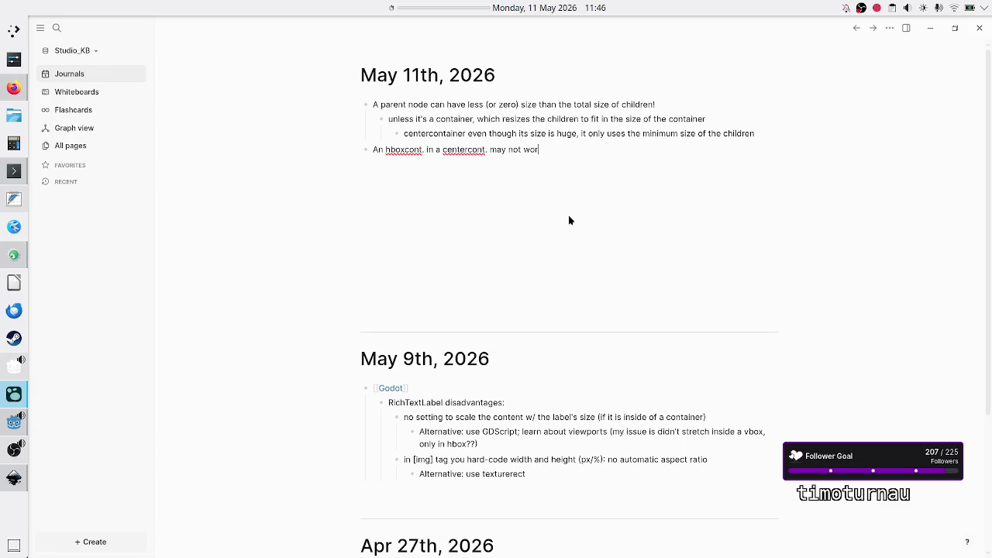
text(, for ex. a Textur)
text(eRect set )
text(to i)
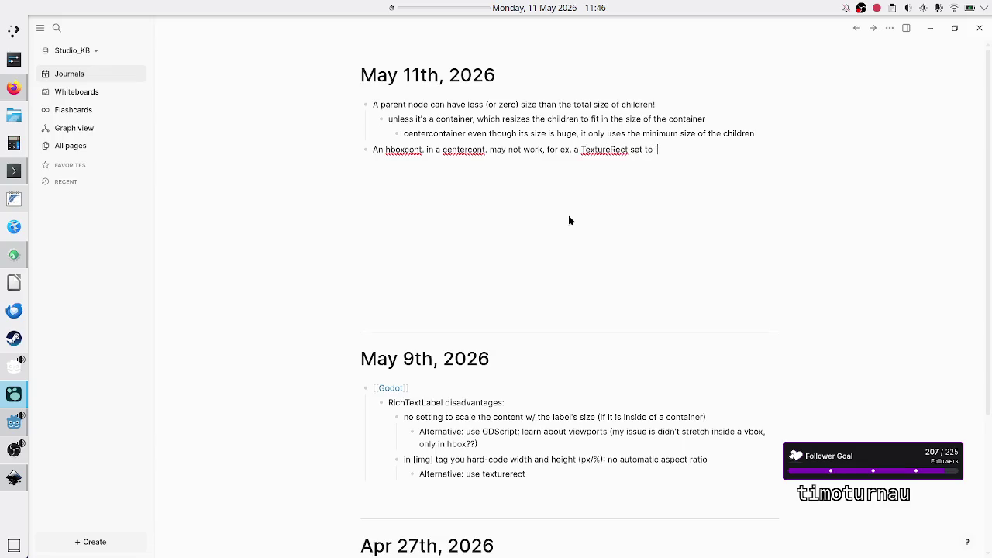
text(gnore size is hidden)
Replace the ending with 'not shown even though outside of that centercont. it worked'
key(BackSpace)
key(BackSpace)
key(BackSpace)
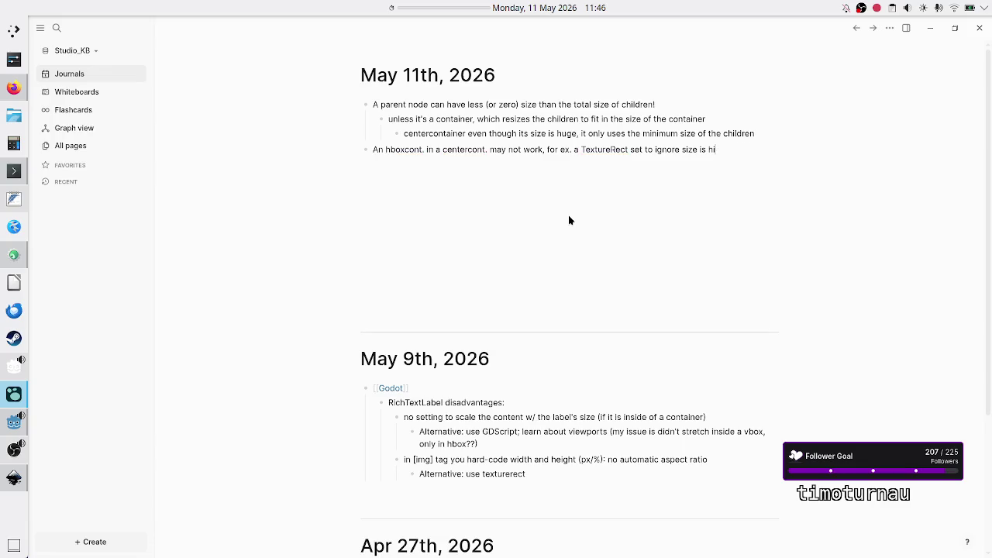
text(not shown)
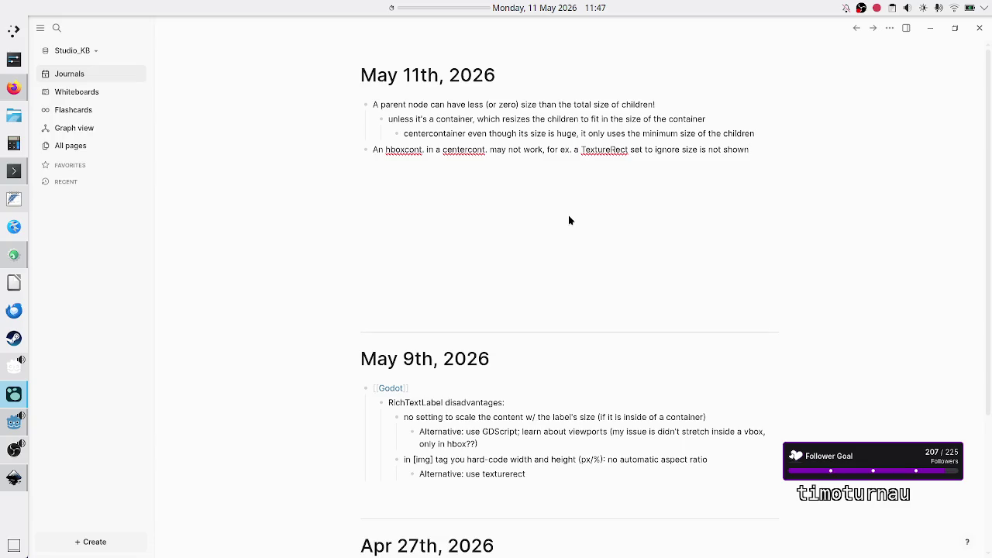
text( even though)
text( outside of )
text(that center)
text(cont. it)
text(doe)
key(BackSpace)
key(BackSpace)
key(BackSpace)
text(worked)
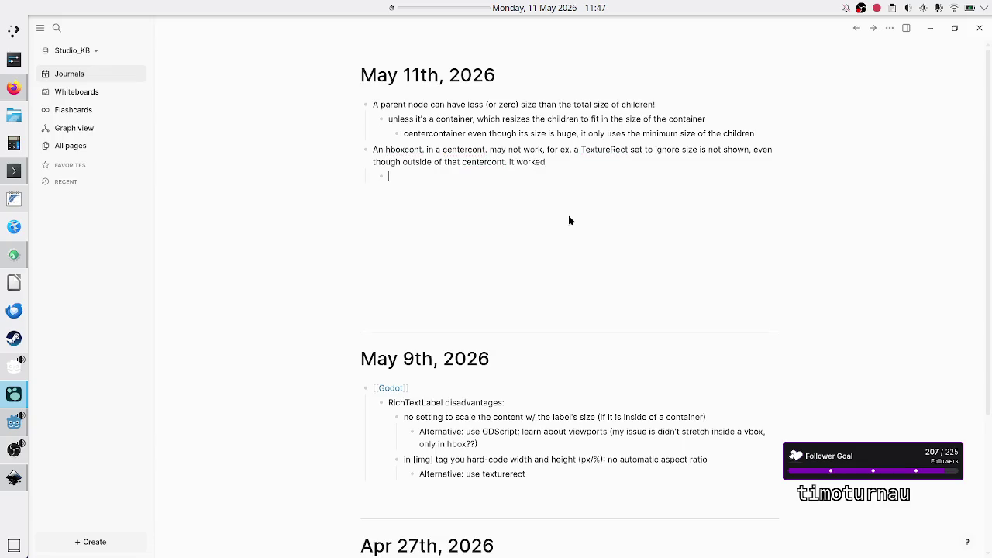
key(alt+Tab)
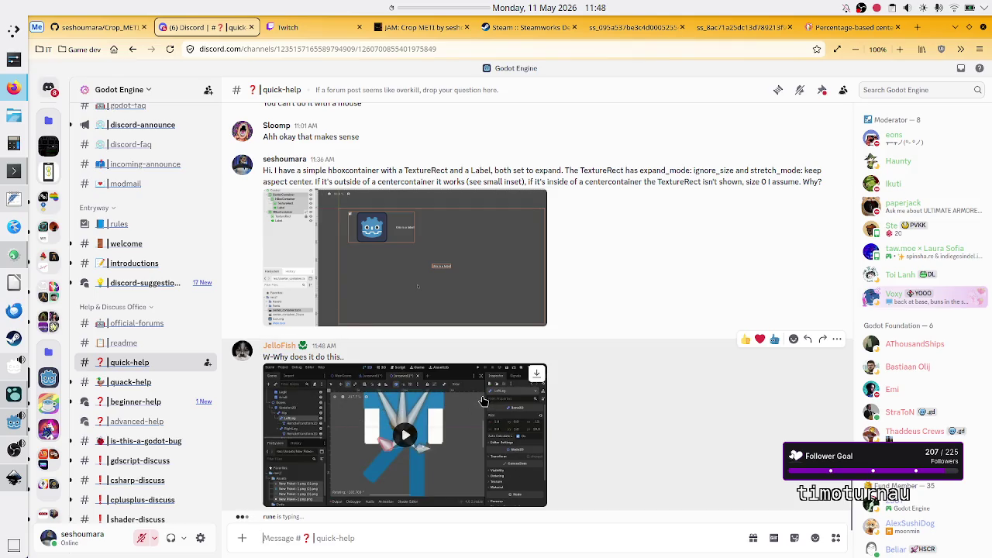
Scroll back through the quick-help channel history, then down to the newest posts
scroll(599, 402, up, 4)
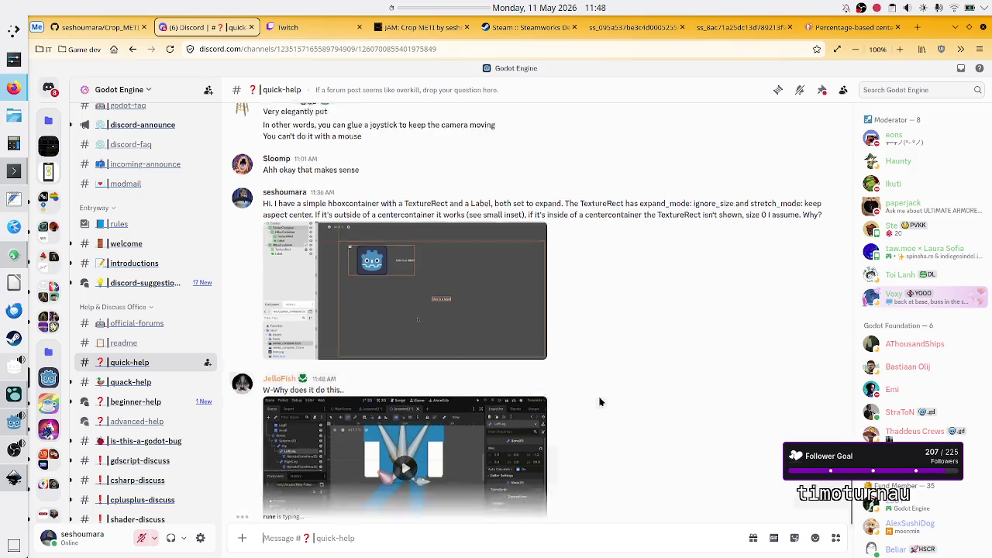
scroll(599, 401, up, 1)
scroll(599, 401, up, 2)
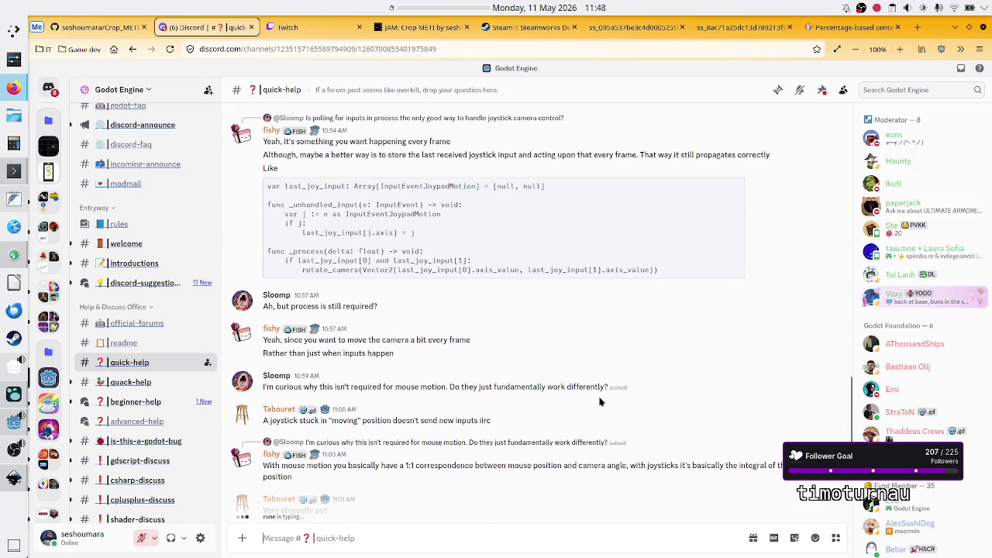
mouse_move(193, 362)
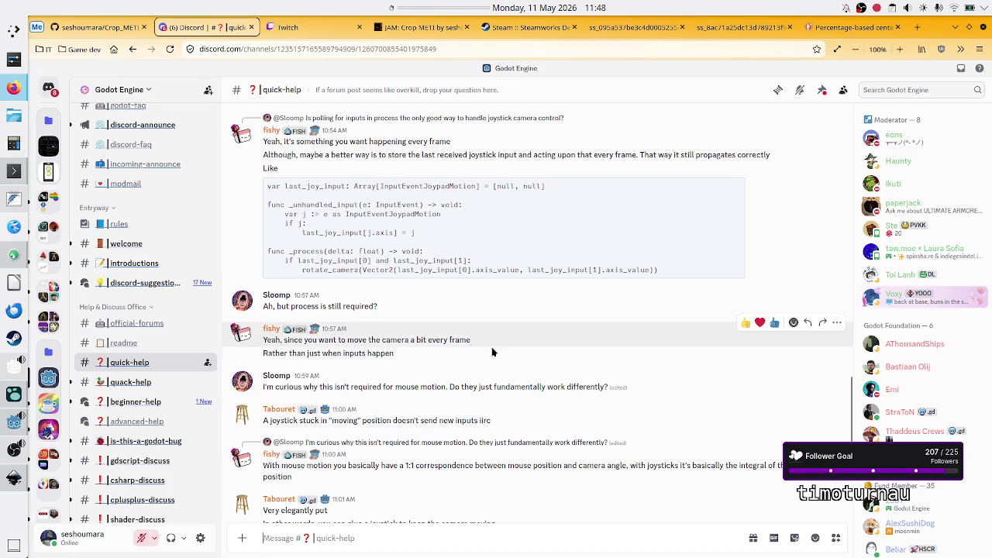
scroll(648, 392, up, 10)
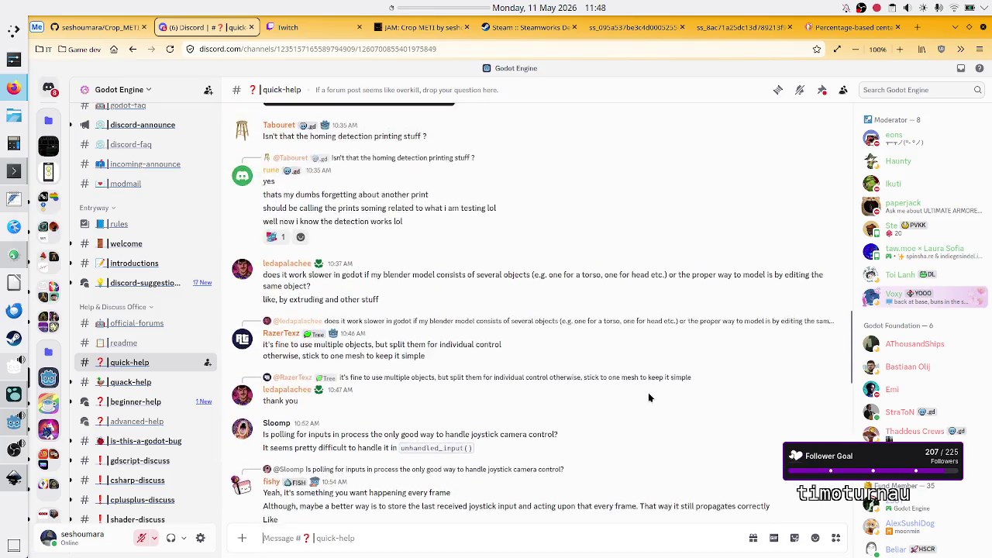
scroll(647, 392, up, 15)
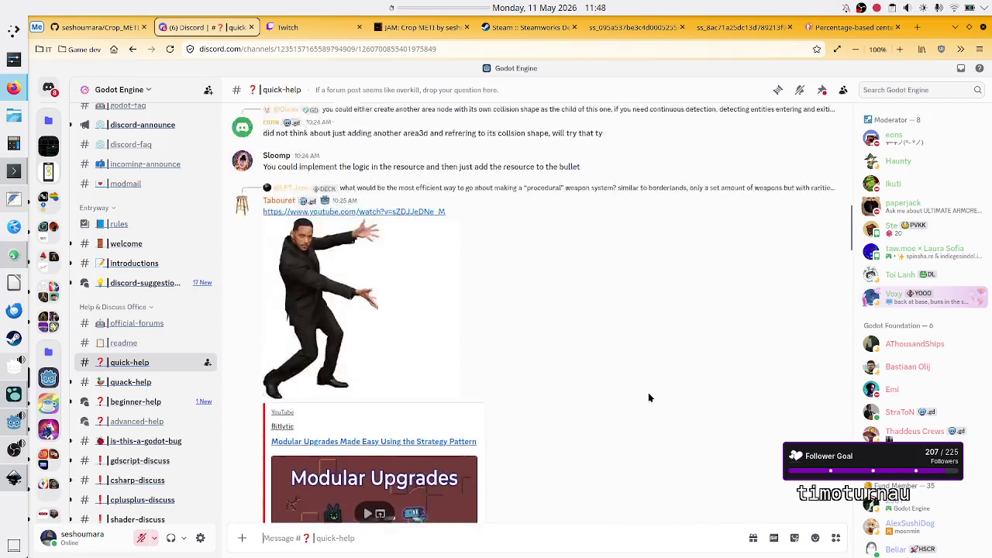
scroll(648, 392, up, 15)
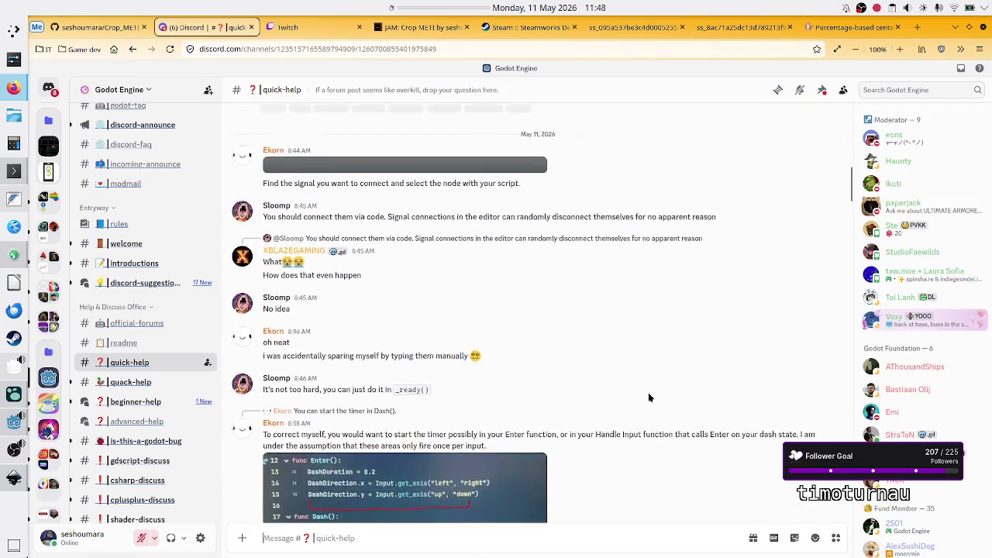
scroll(649, 397, up, 15)
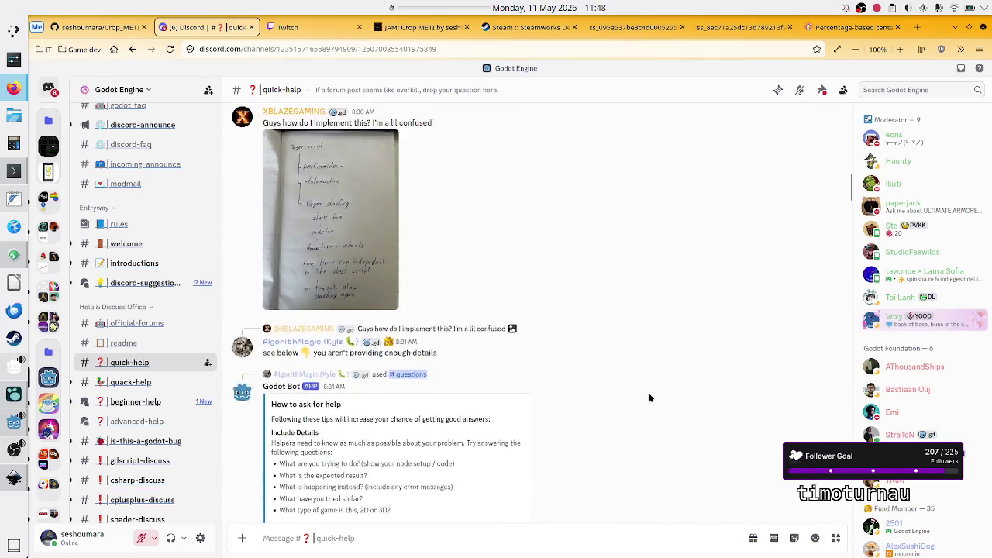
scroll(649, 397, up, 15)
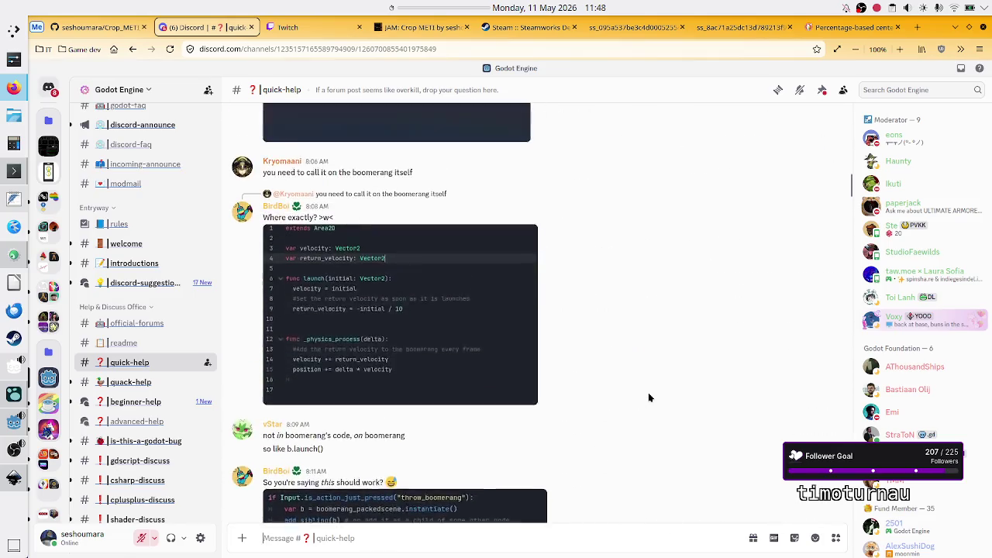
scroll(649, 397, up, 15)
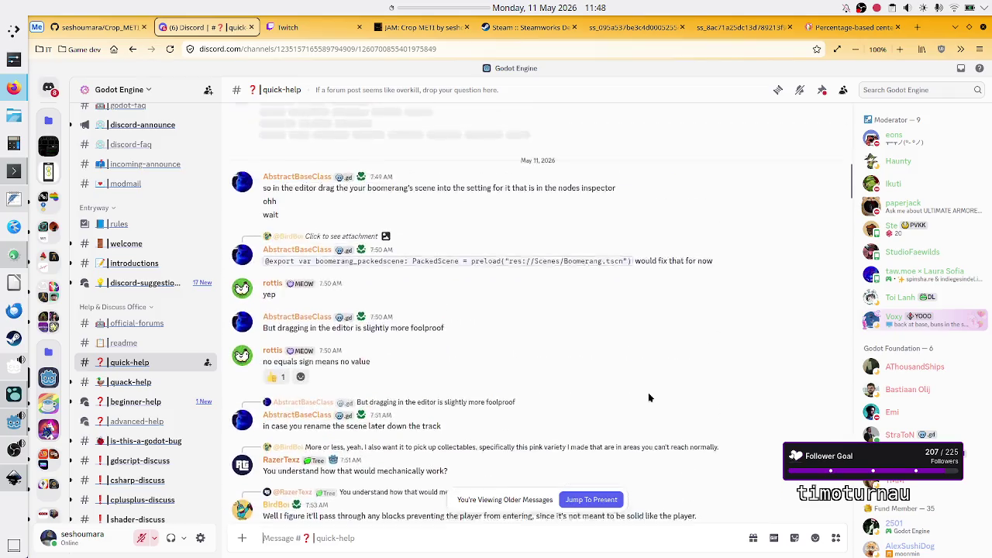
scroll(649, 397, up, 15)
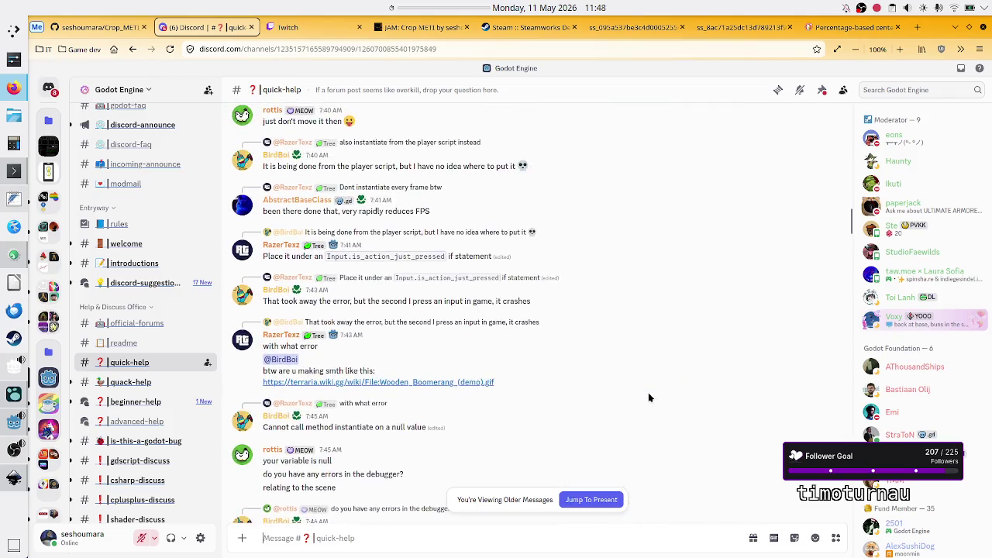
scroll(650, 398, up, 4)
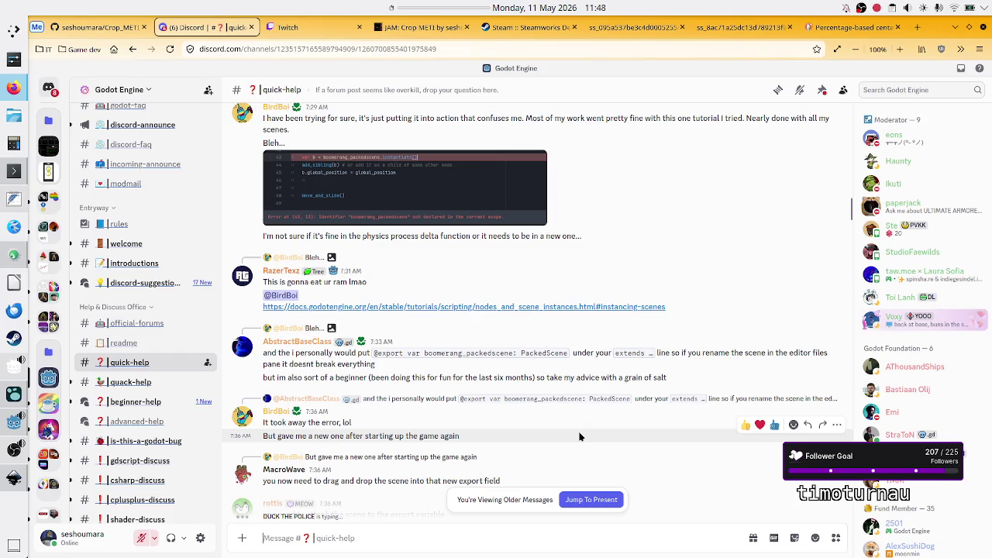
scroll(580, 437, down, 2)
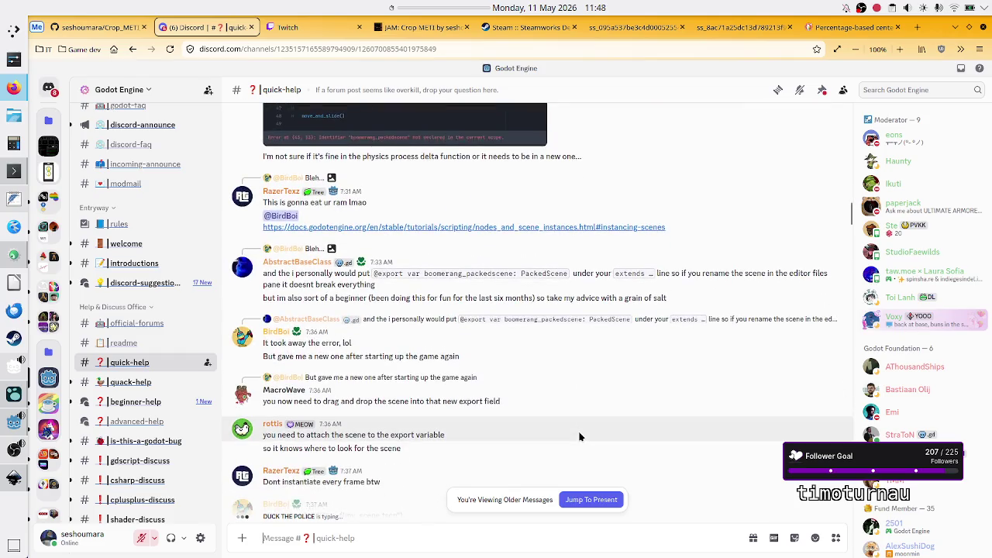
scroll(579, 436, down, 2)
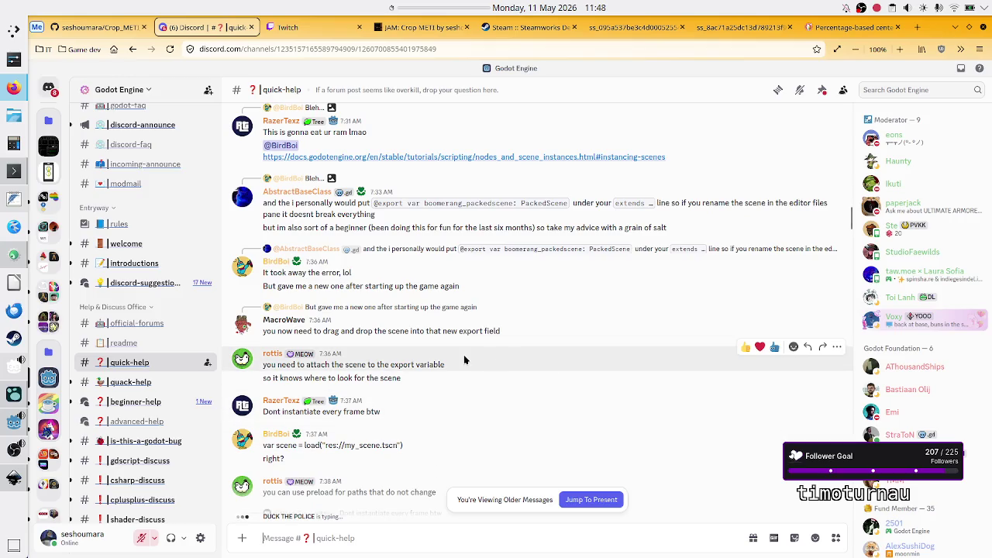
scroll(551, 356, down, 4)
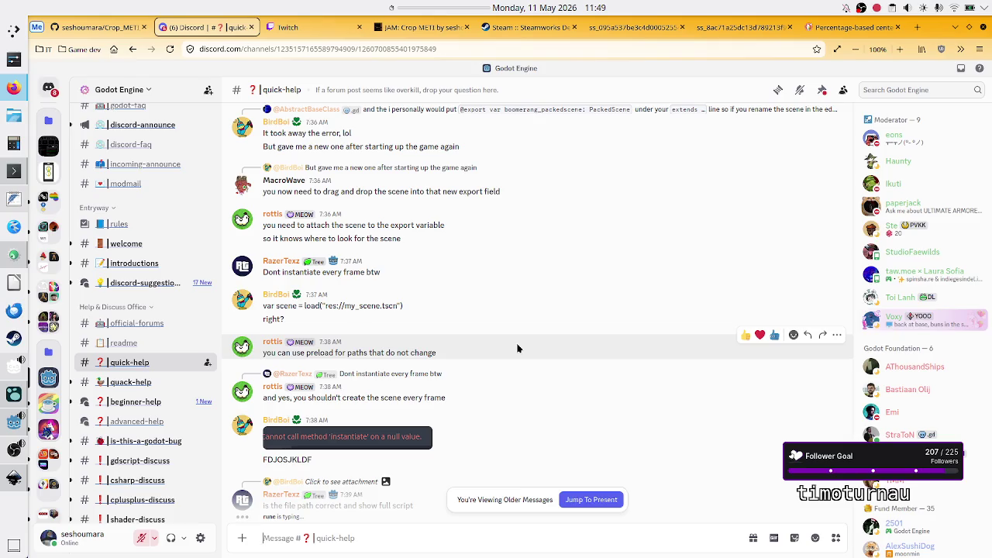
scroll(518, 348, up, 5)
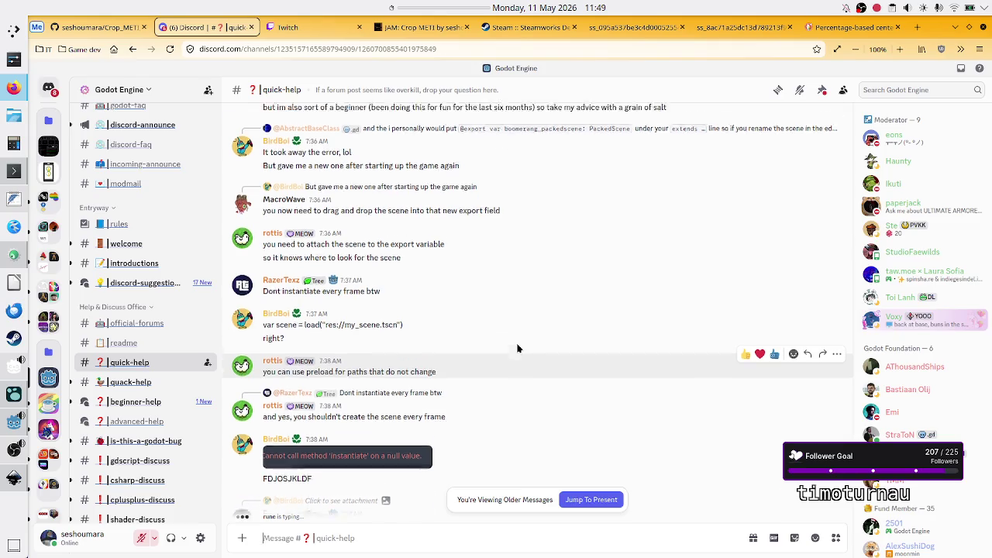
scroll(518, 348, up, 3)
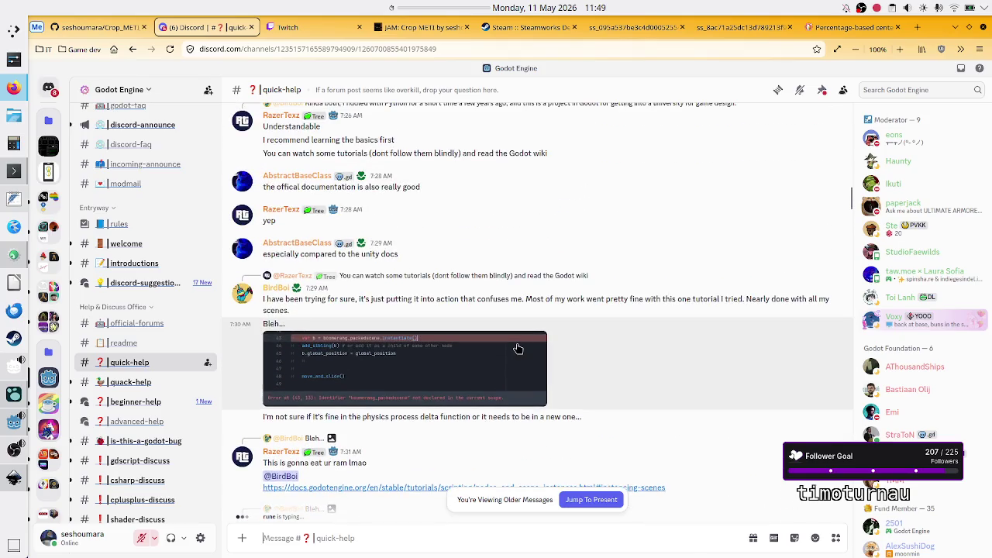
scroll(646, 284, up, 10)
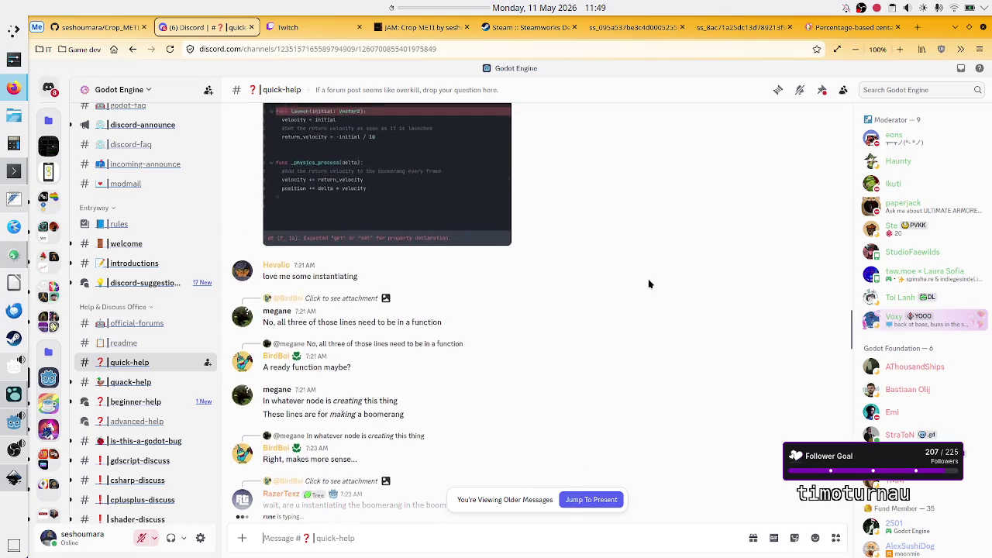
scroll(649, 285, up, 10)
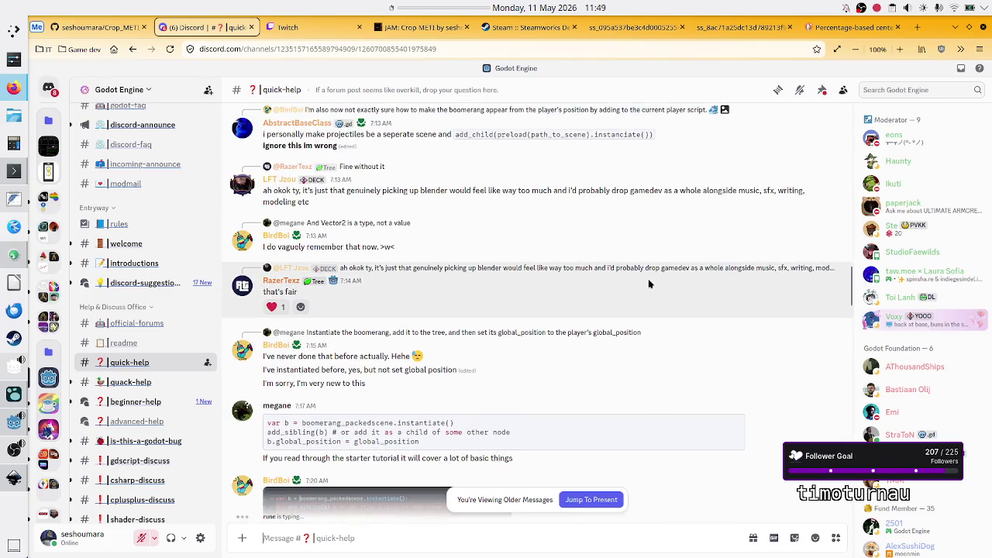
scroll(650, 284, up, 3)
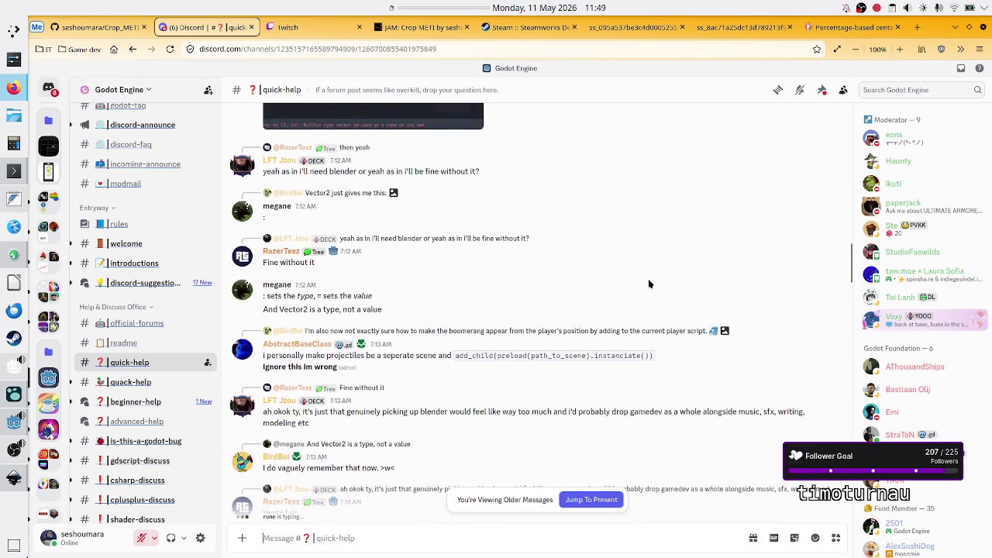
scroll(649, 285, up, 5)
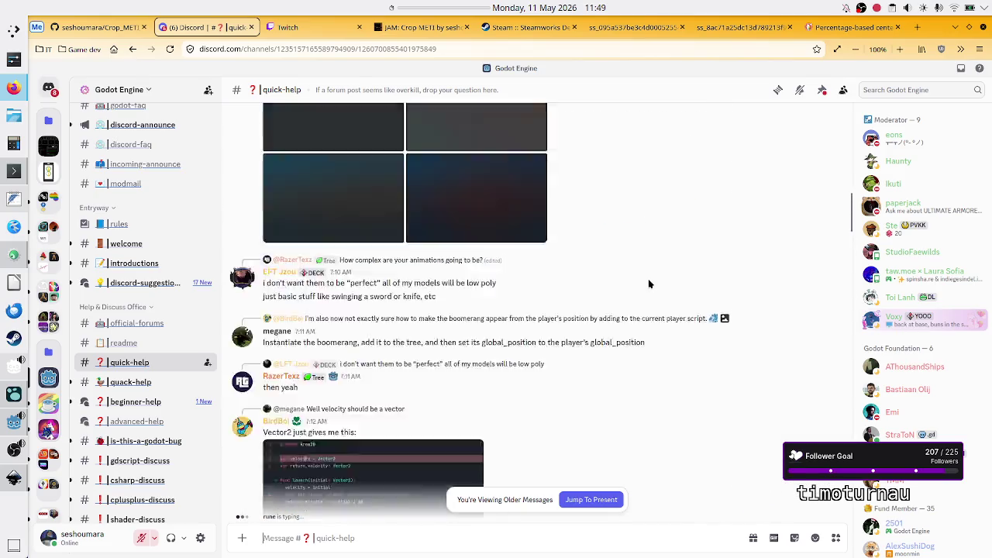
scroll(649, 284, up, 3)
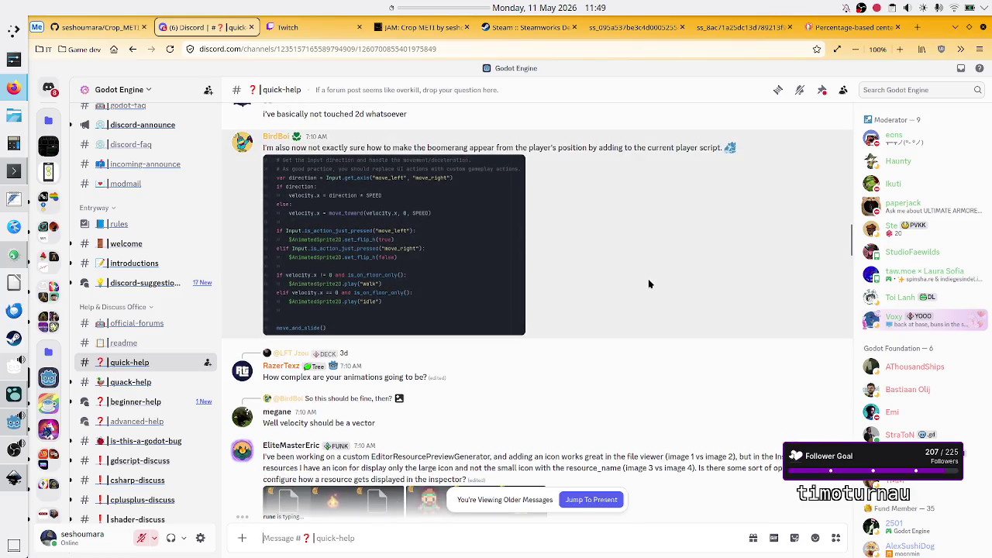
scroll(649, 284, up, 15)
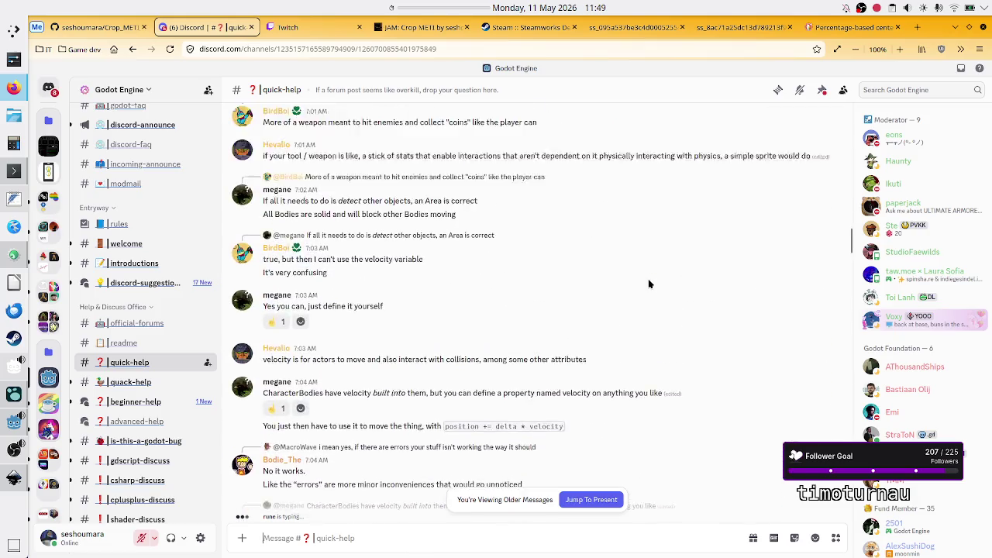
scroll(650, 285, up, 15)
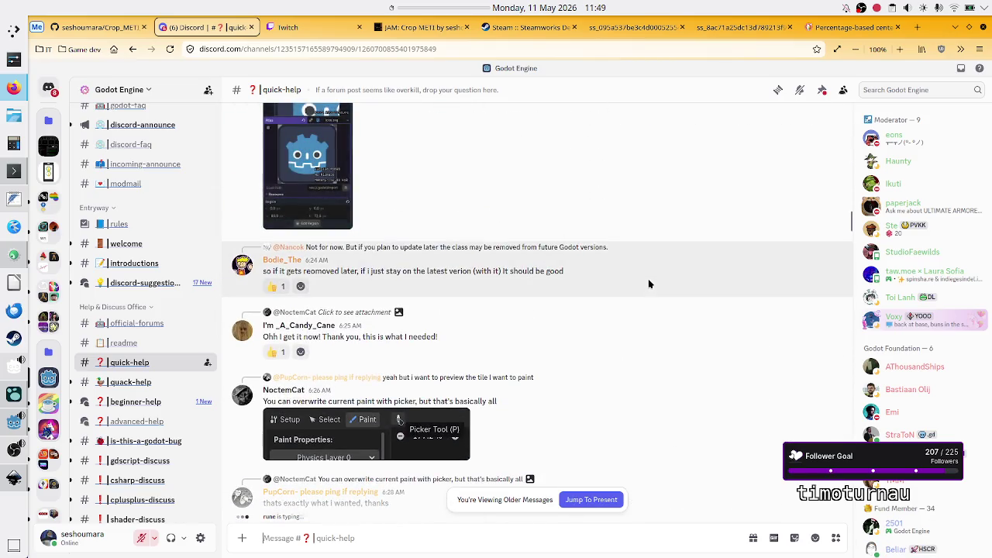
scroll(649, 284, up, 10)
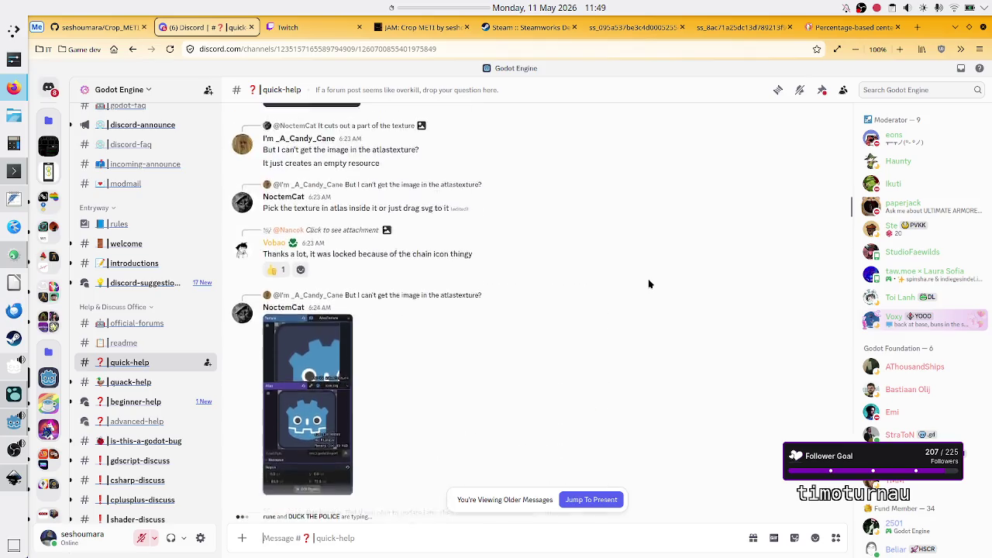
scroll(649, 284, up, 5)
scroll(649, 284, up, 3)
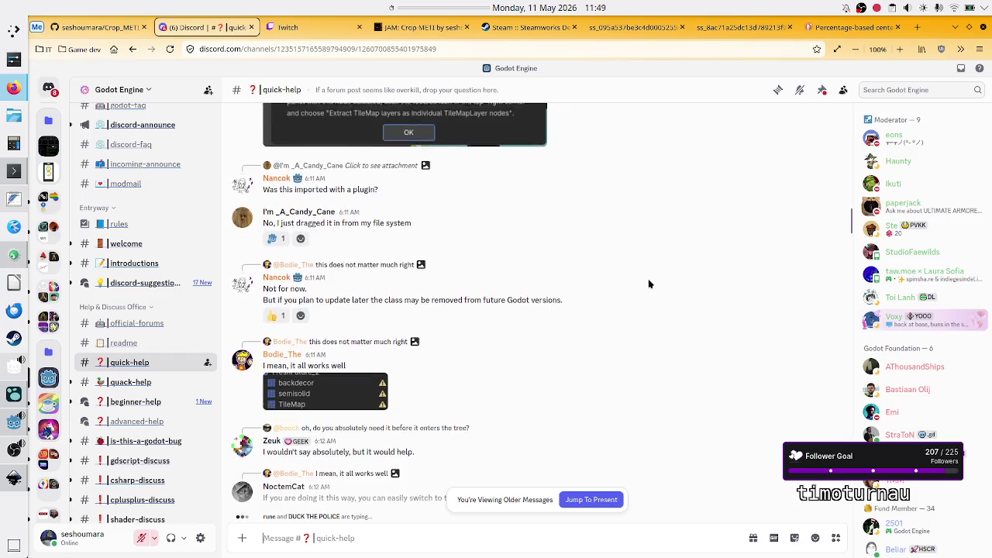
scroll(649, 284, up, 10)
scroll(649, 284, up, 5)
scroll(649, 284, up, 10)
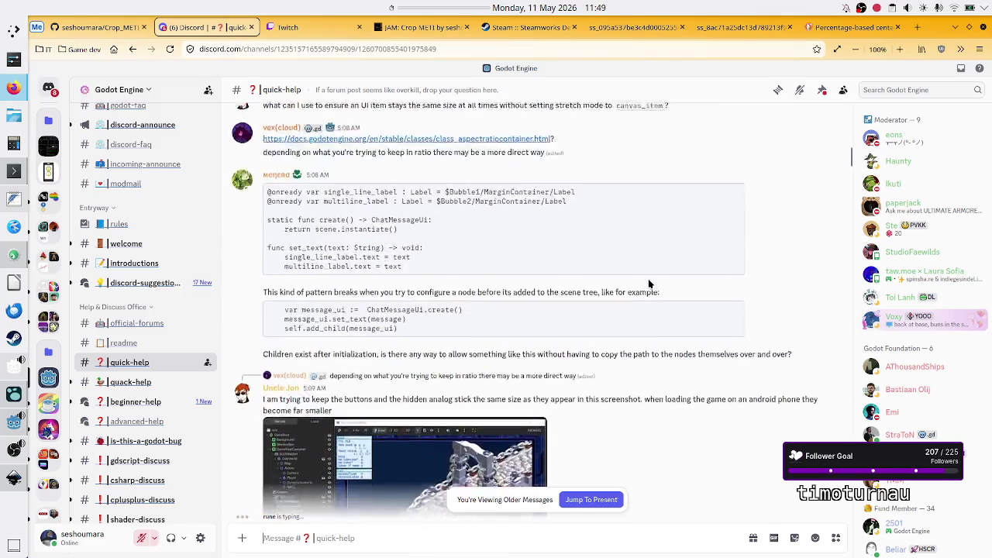
scroll(650, 284, up, 10)
scroll(649, 285, up, 3)
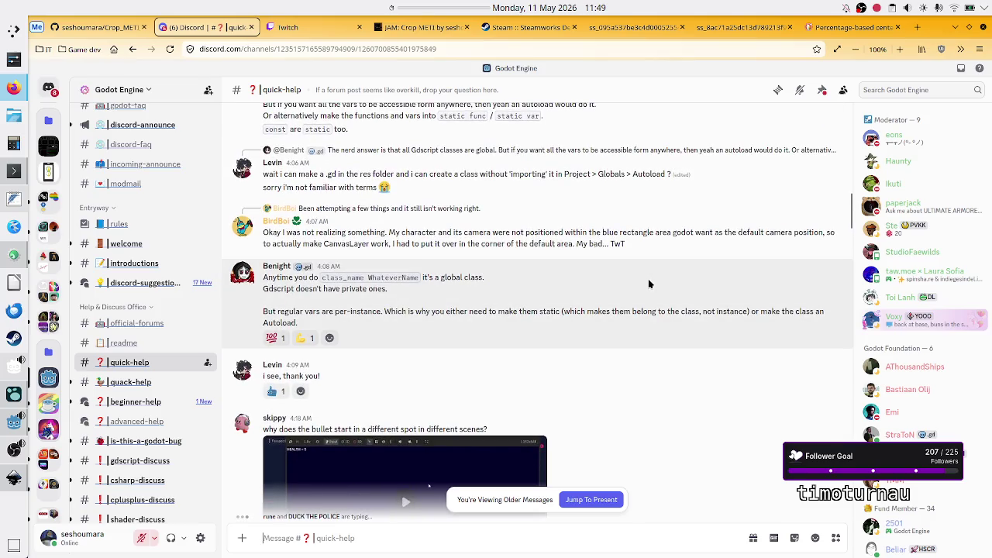
scroll(649, 284, down, 15)
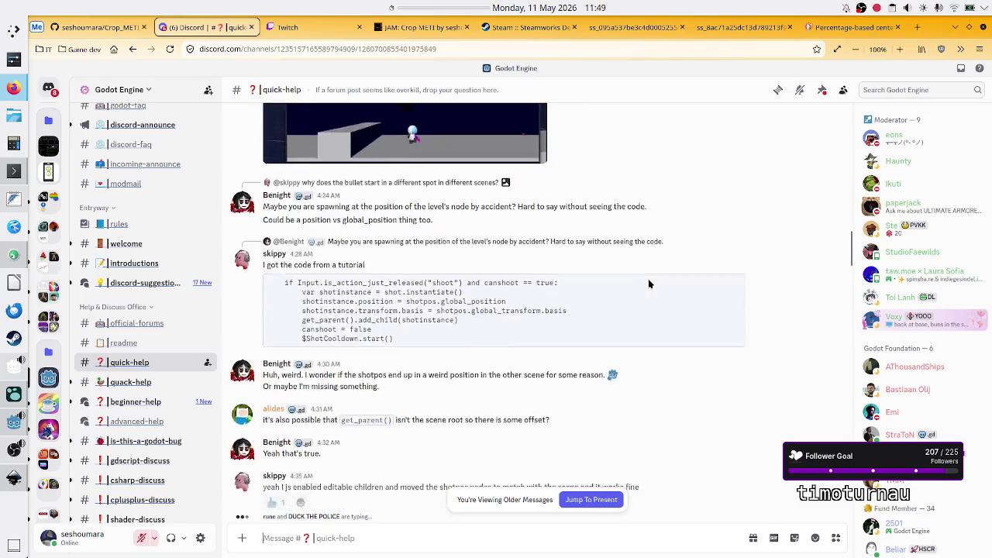
scroll(649, 285, down, 15)
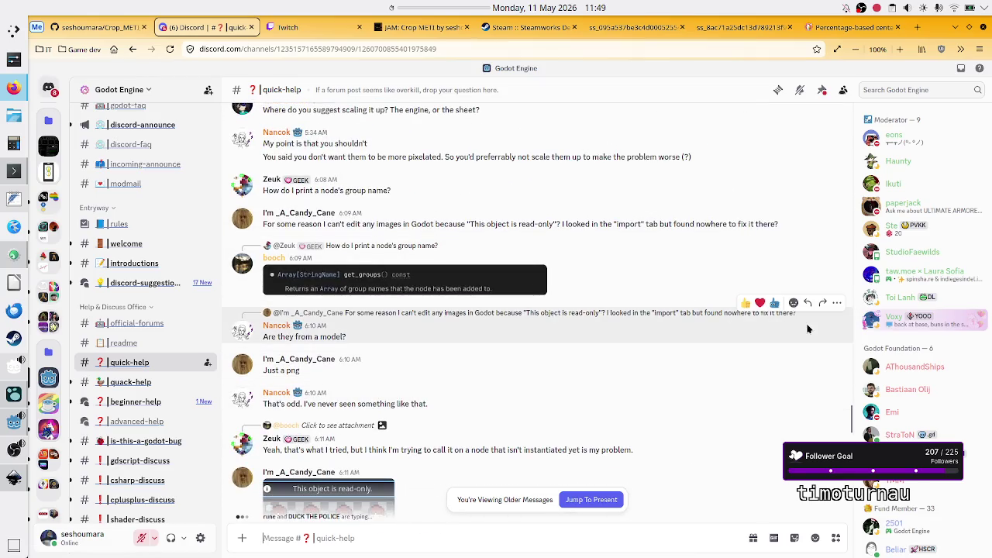
scroll(666, 255, down, 5)
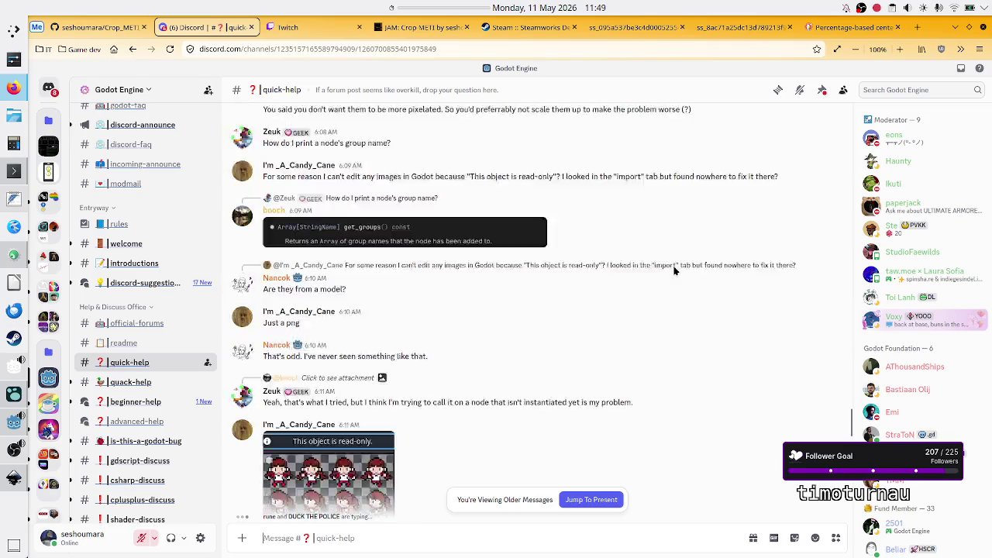
scroll(673, 271, down, 10)
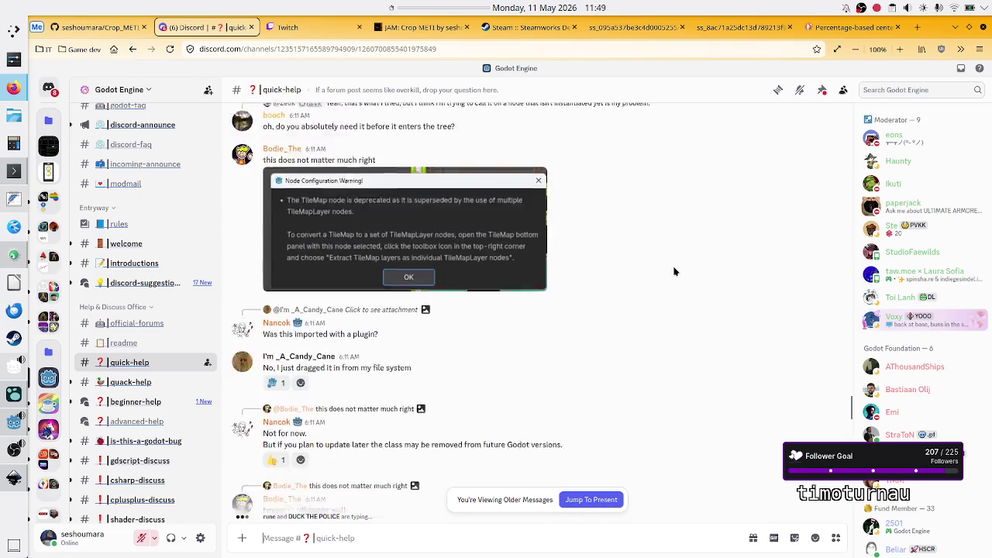
scroll(673, 271, down, 10)
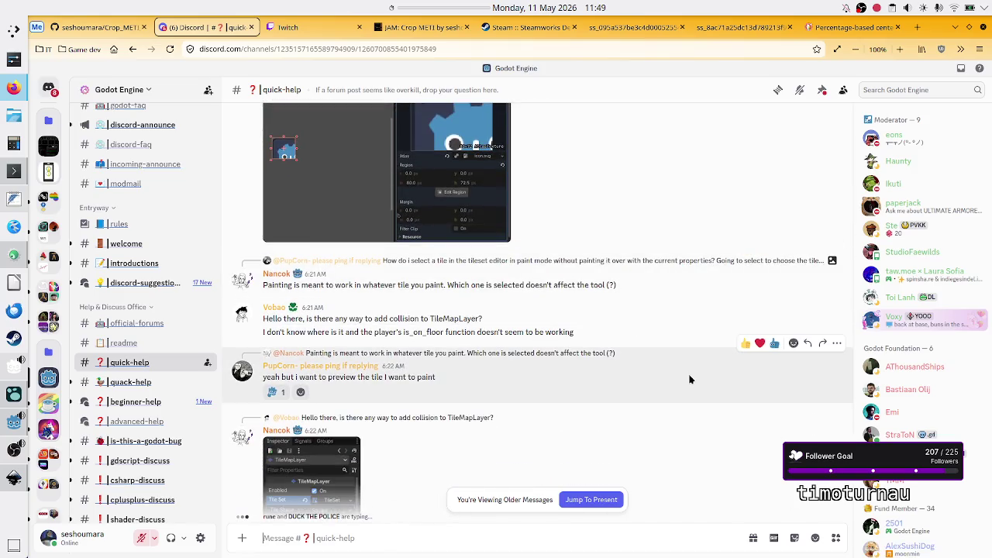
scroll(675, 381, down, 10)
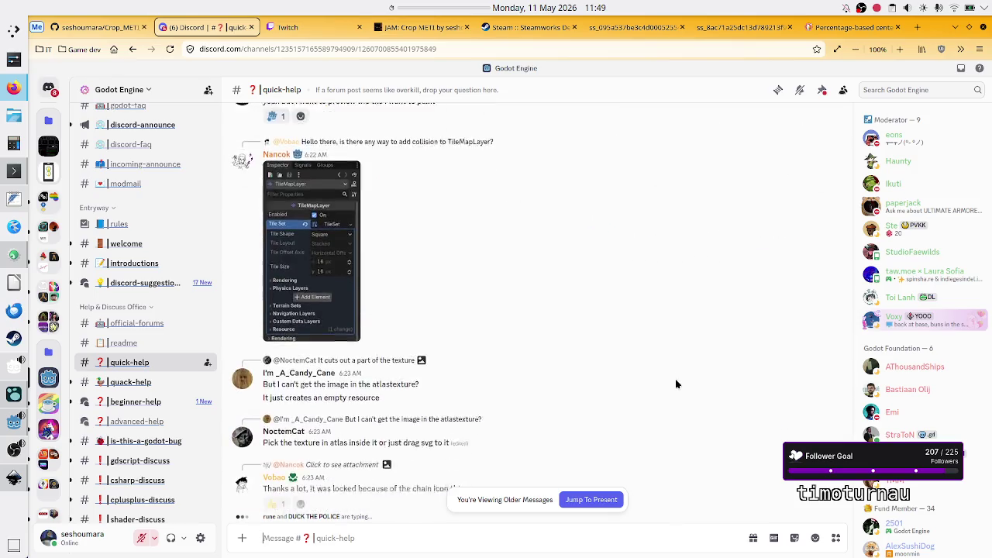
scroll(674, 383, down, 5)
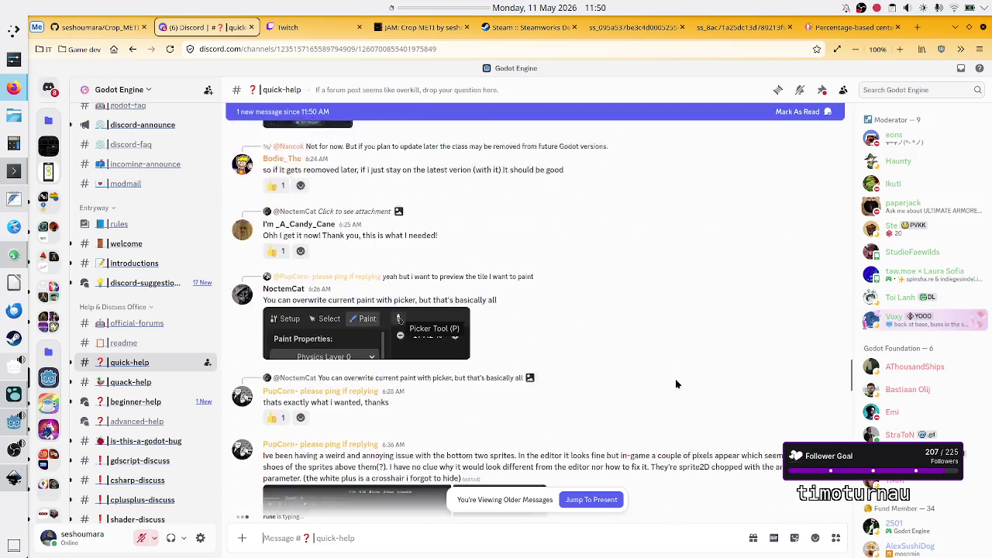
scroll(694, 425, down, 10)
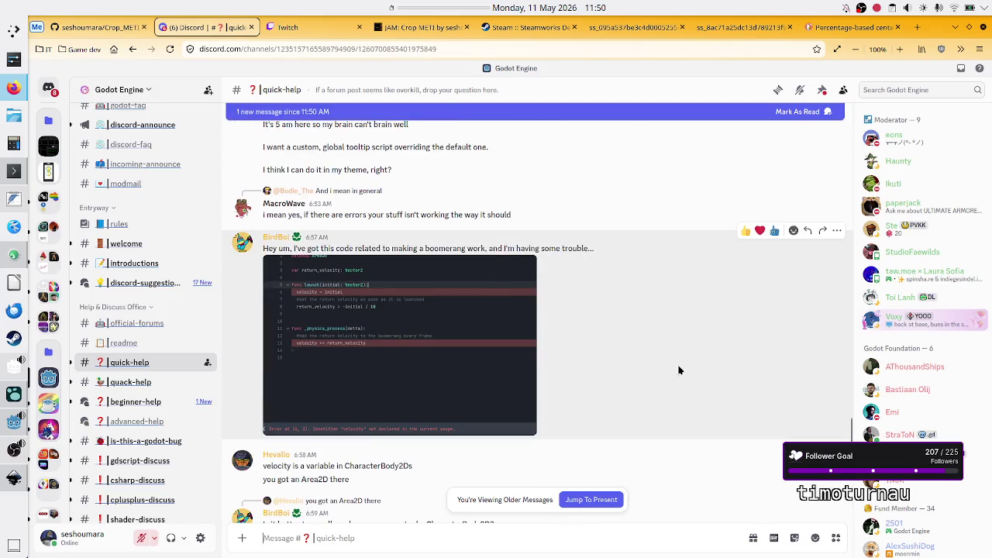
scroll(679, 369, down, 5)
scroll(678, 369, down, 15)
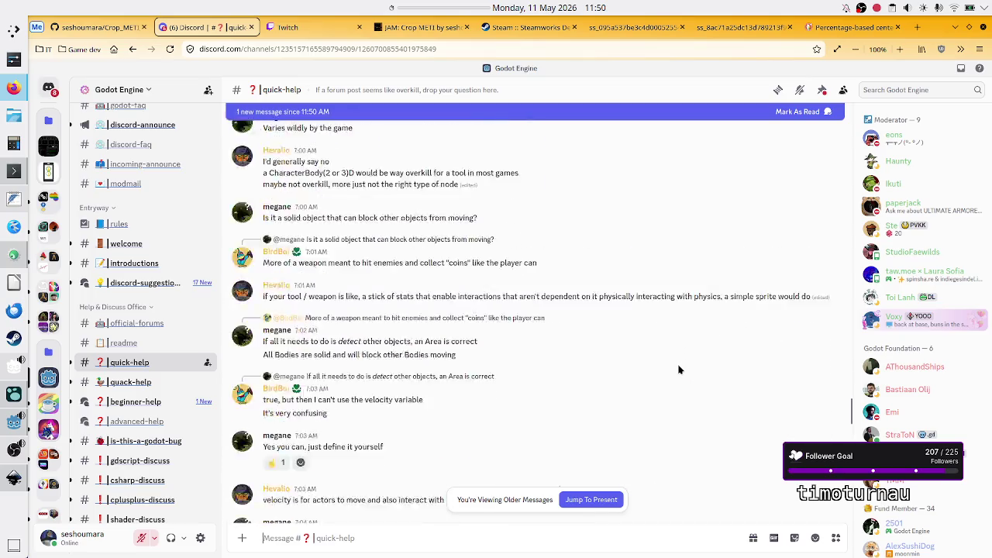
scroll(679, 370, down, 15)
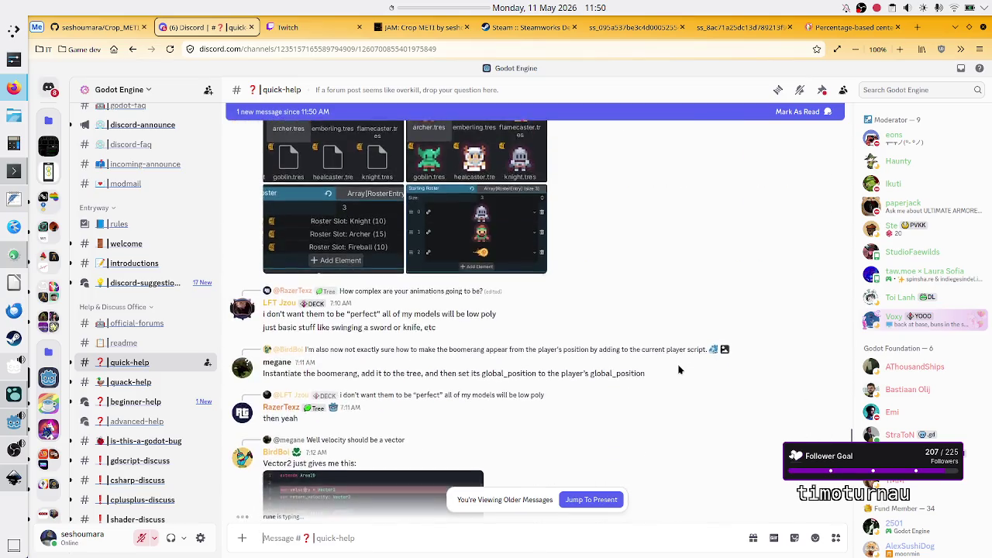
scroll(678, 370, down, 20)
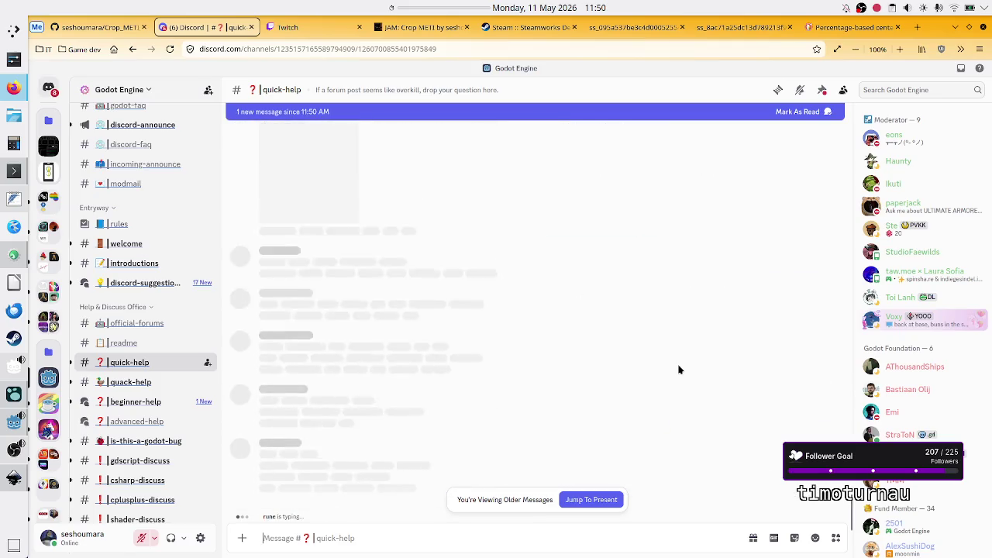
scroll(679, 370, down, 10)
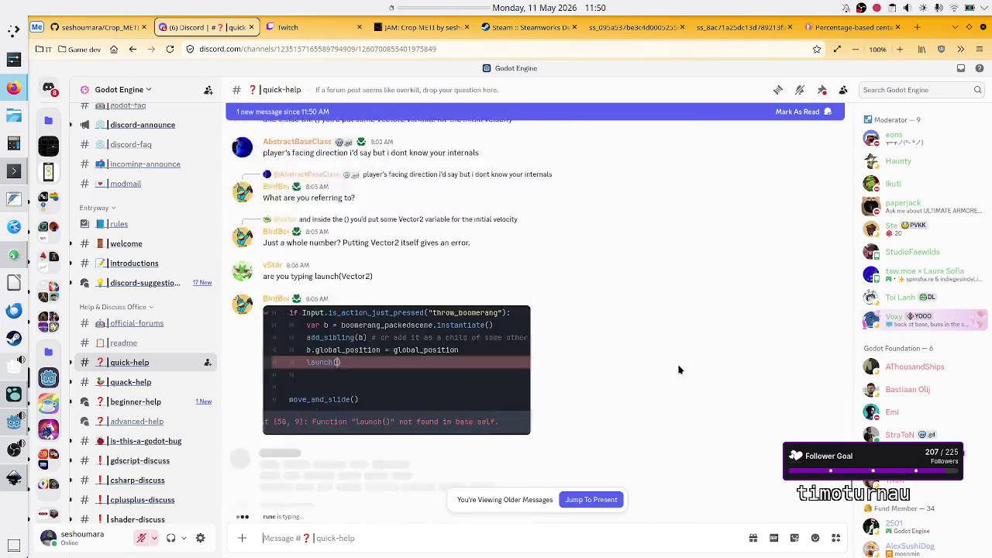
scroll(679, 370, down, 20)
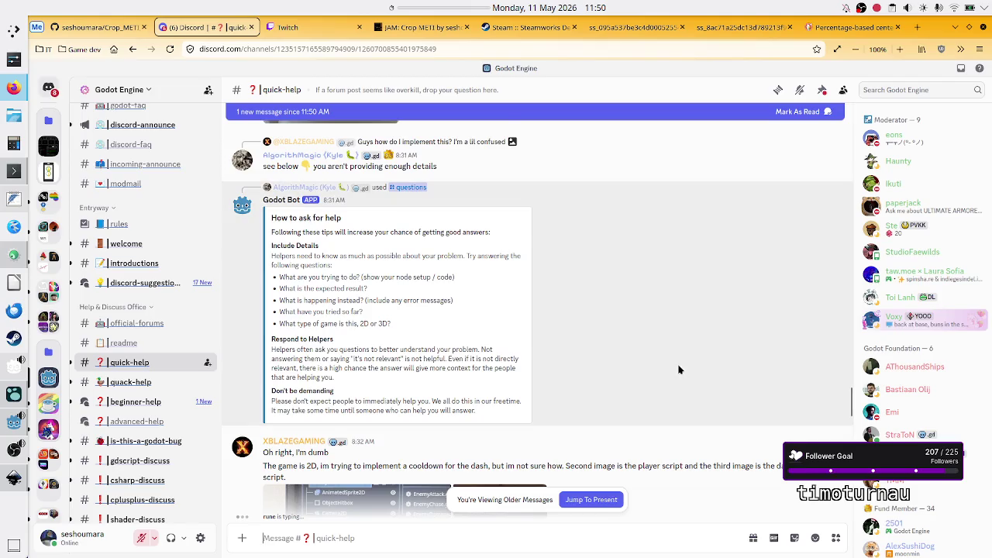
scroll(678, 370, down, 5)
scroll(679, 369, down, 15)
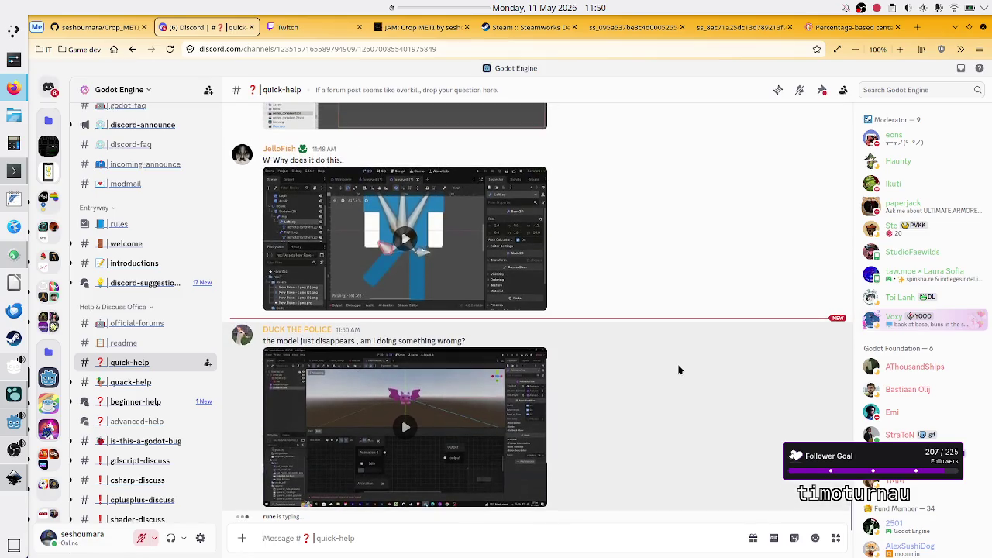
Look around the CenterContainer question in the chat, then bring OBS Studio to the front from the taskbar
scroll(679, 369, up, 5)
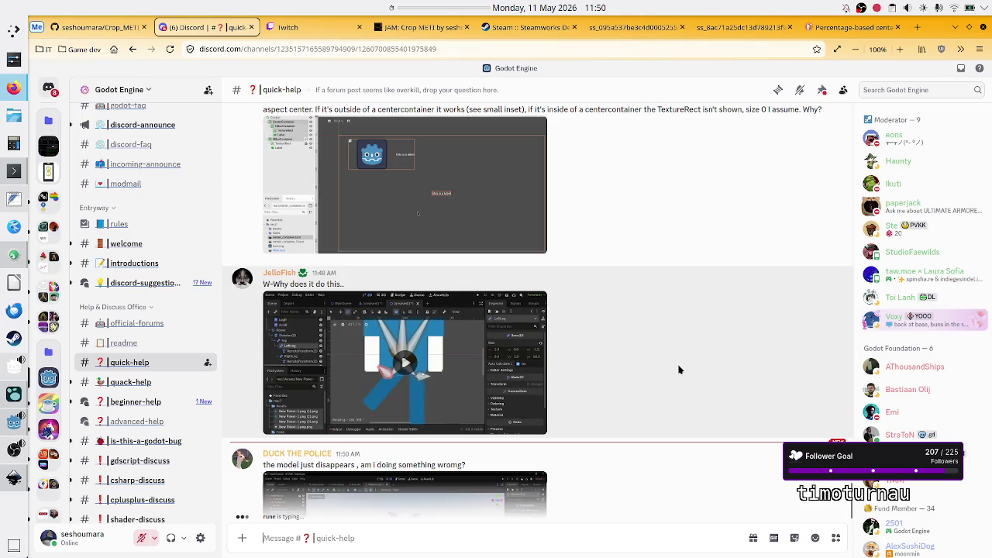
scroll(679, 369, down, 5)
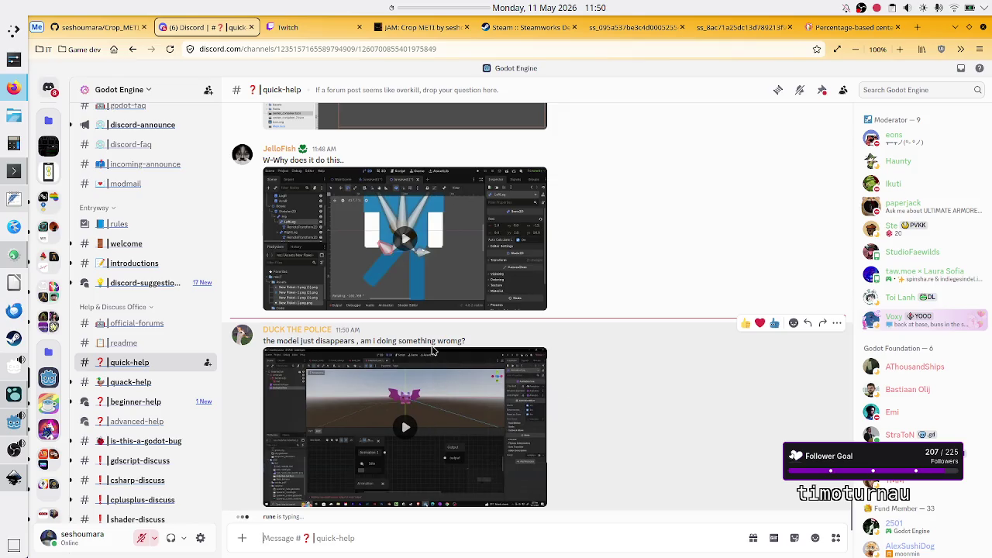
scroll(432, 351, up, 5)
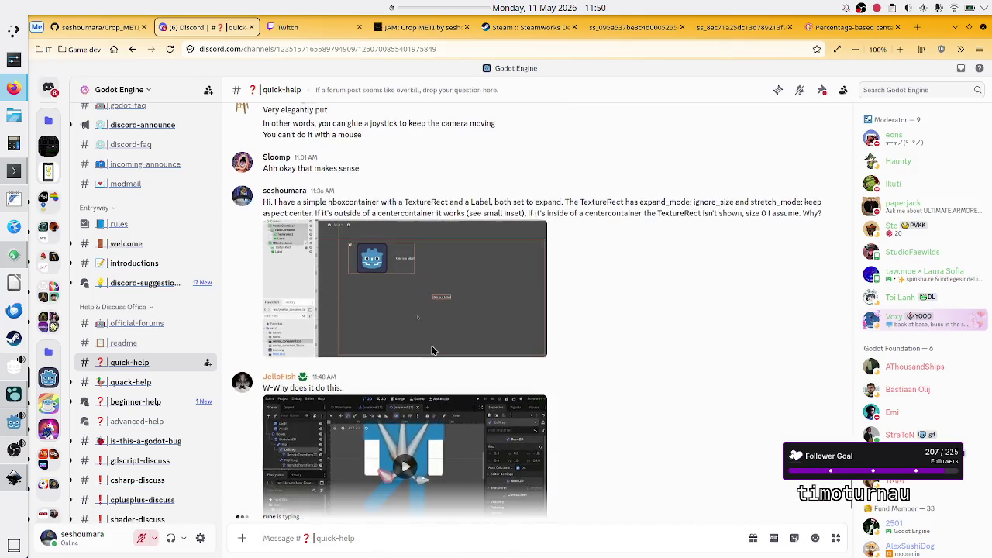
scroll(432, 351, down, 4)
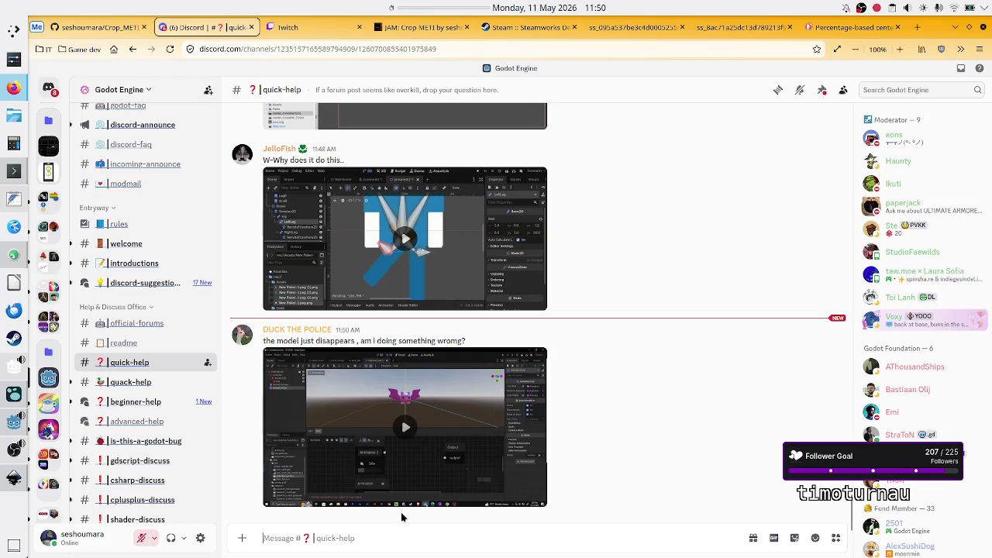
scroll(513, 402, up, 5)
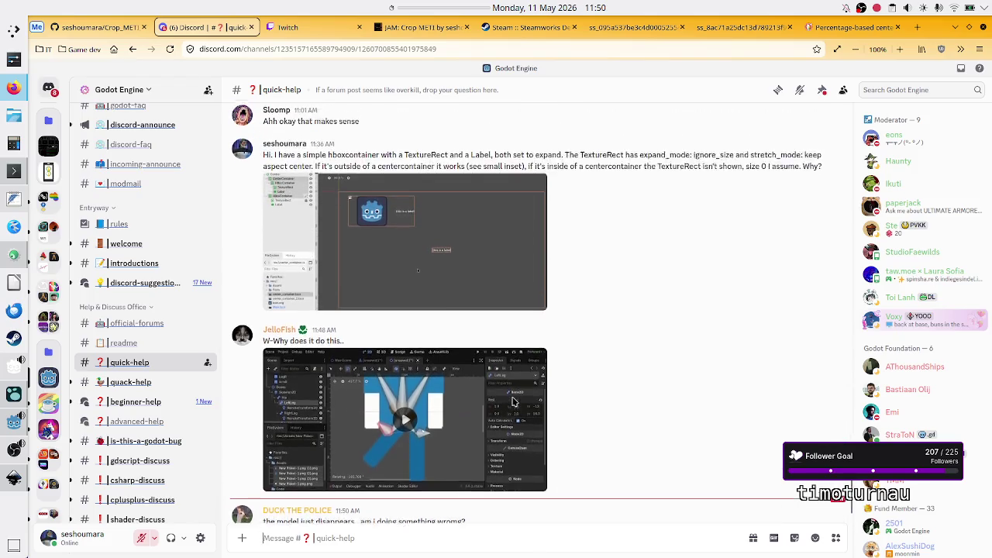
scroll(513, 402, down, 5)
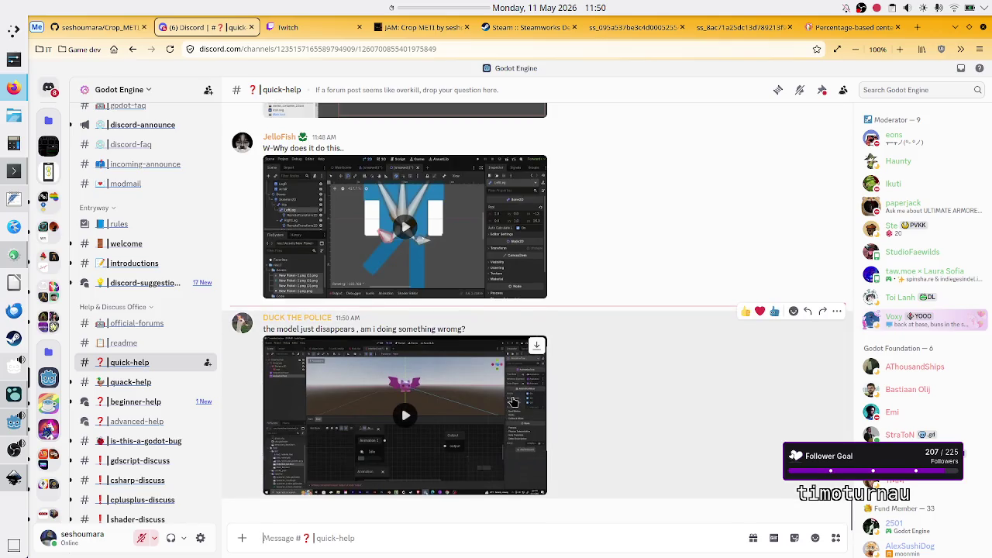
scroll(513, 401, up, 5)
scroll(513, 401, down, 5)
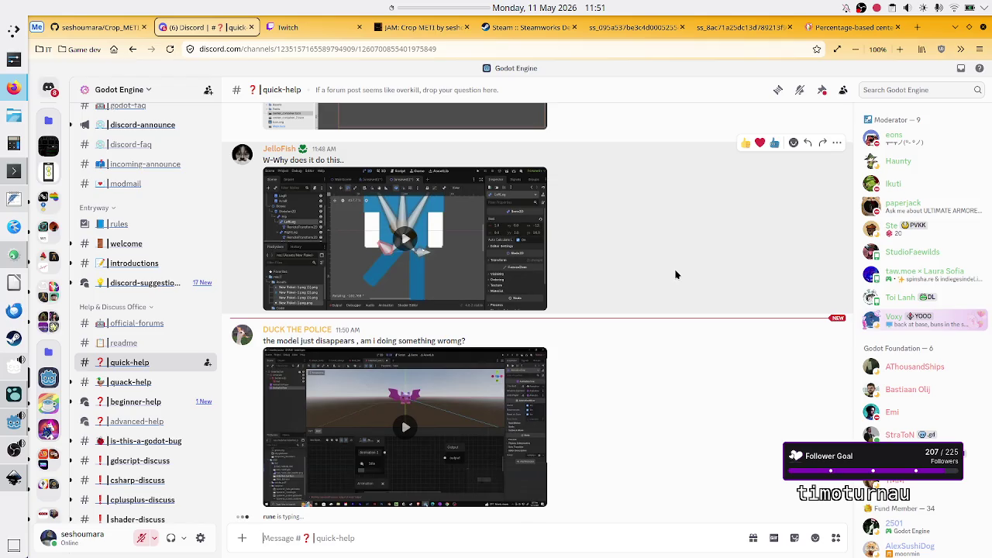
scroll(675, 274, up, 3)
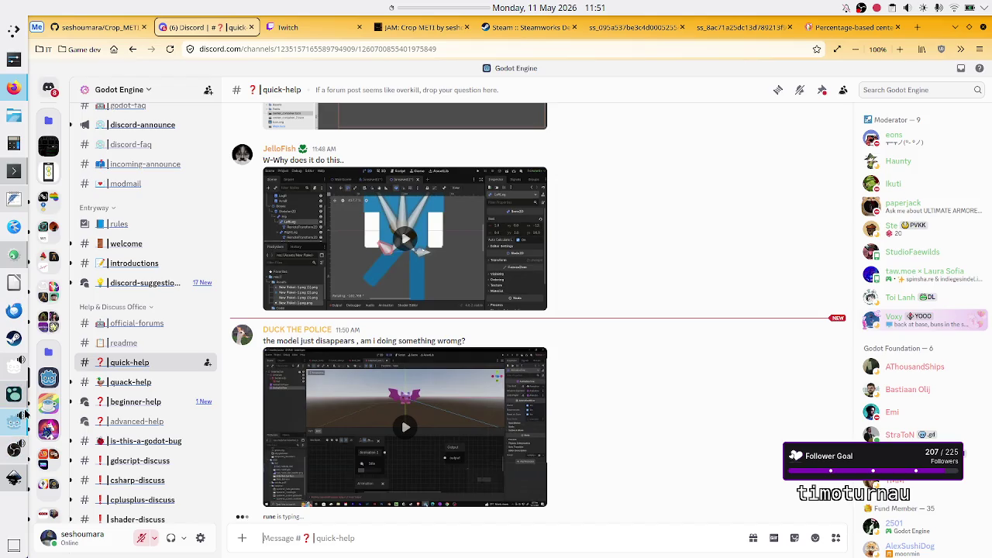
click(13, 449)
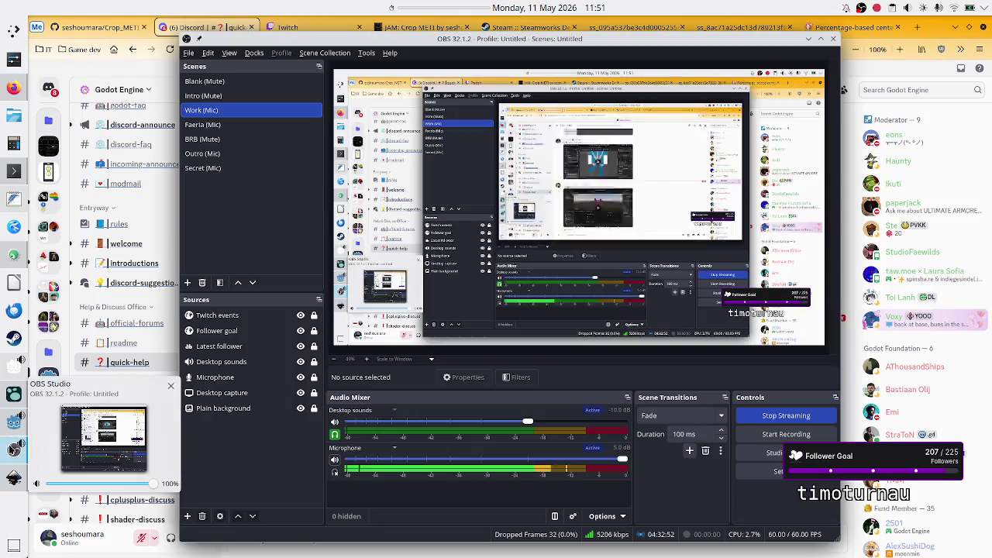
click(336, 460)
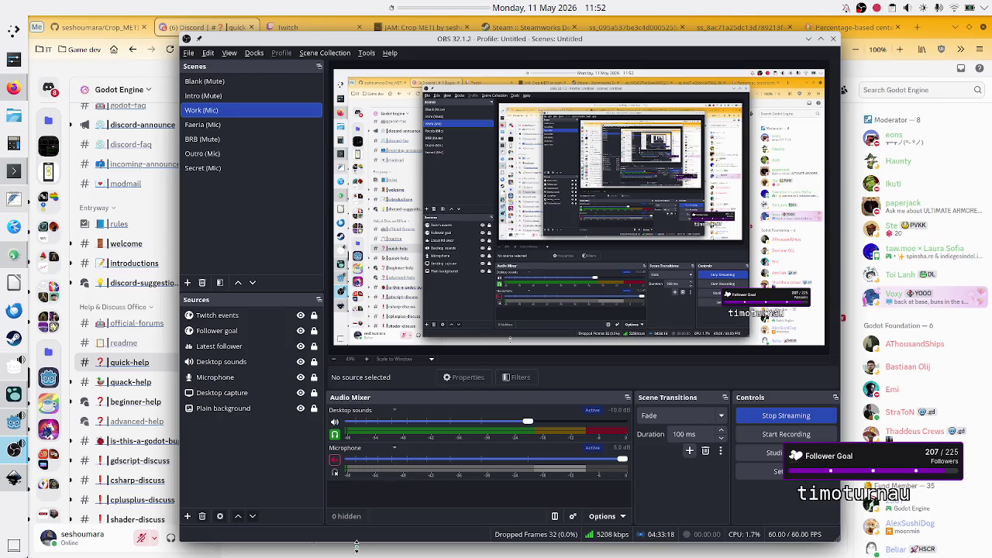
click(335, 460)
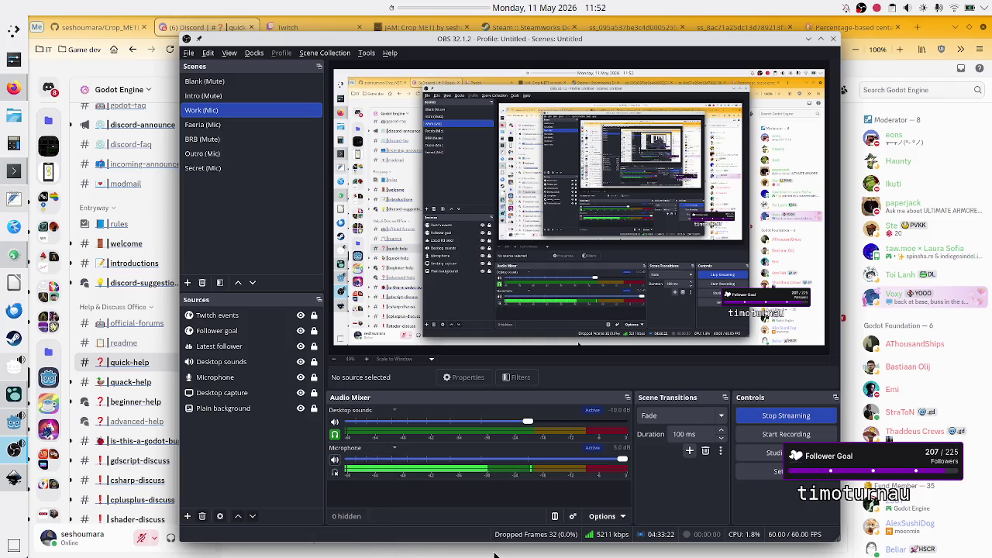
Minimize OBS and open the 'Percentage-based center container' Duck.ai browser tab
click(369, 549)
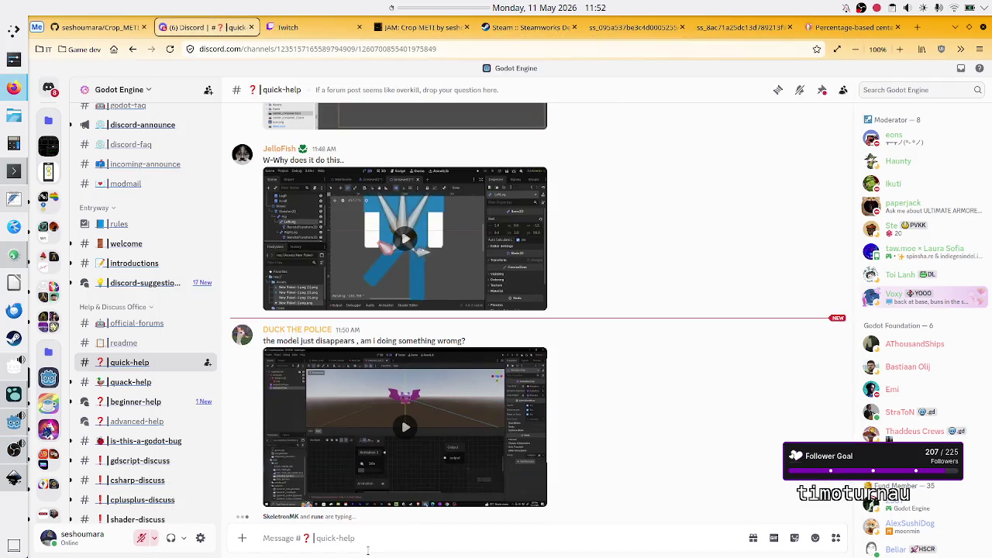
scroll(465, 395, up, 3)
scroll(465, 395, down, 3)
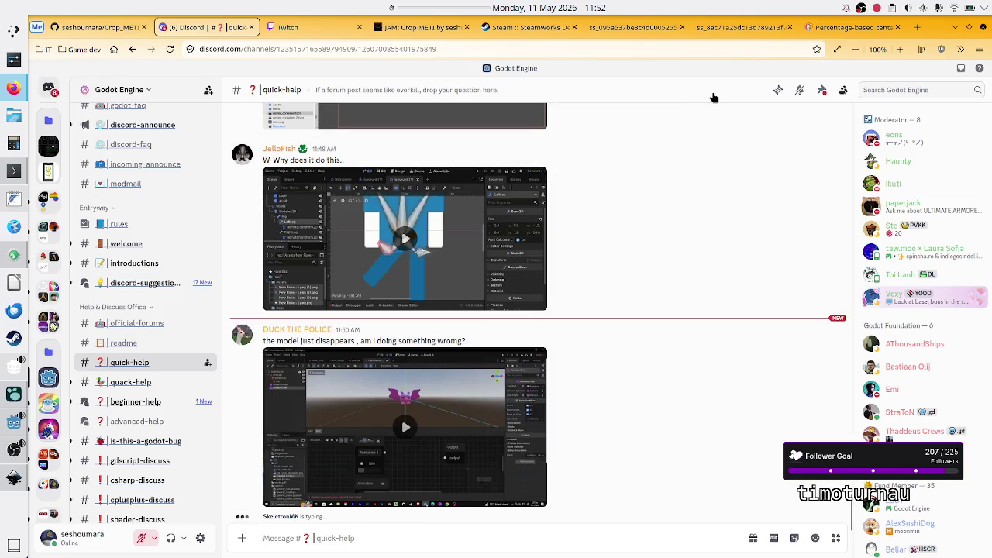
click(852, 27)
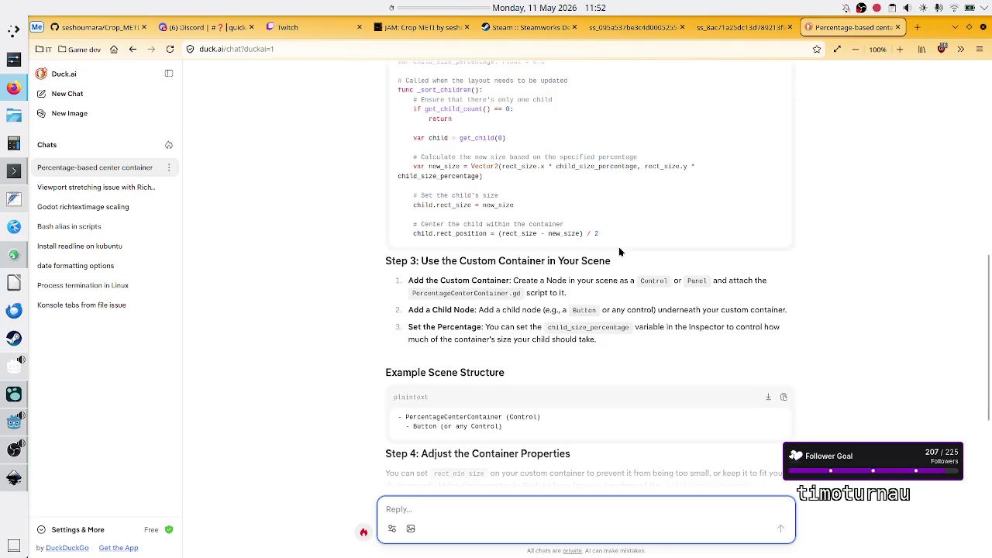
Scroll back to the Step 2 GDScript code in Duck.ai, then return to the Godot editor
scroll(546, 293, down, 3)
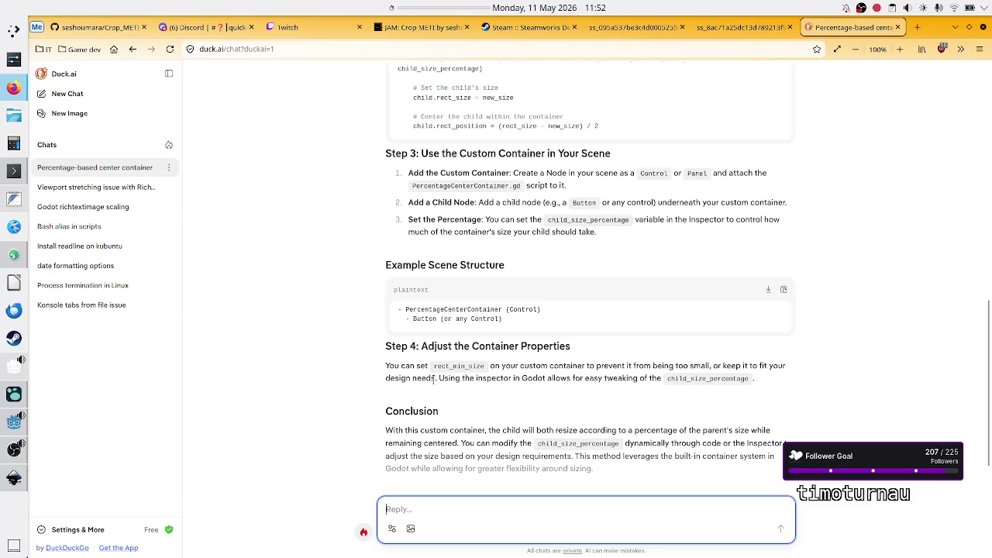
scroll(486, 390, up, 1)
scroll(487, 394, up, 4)
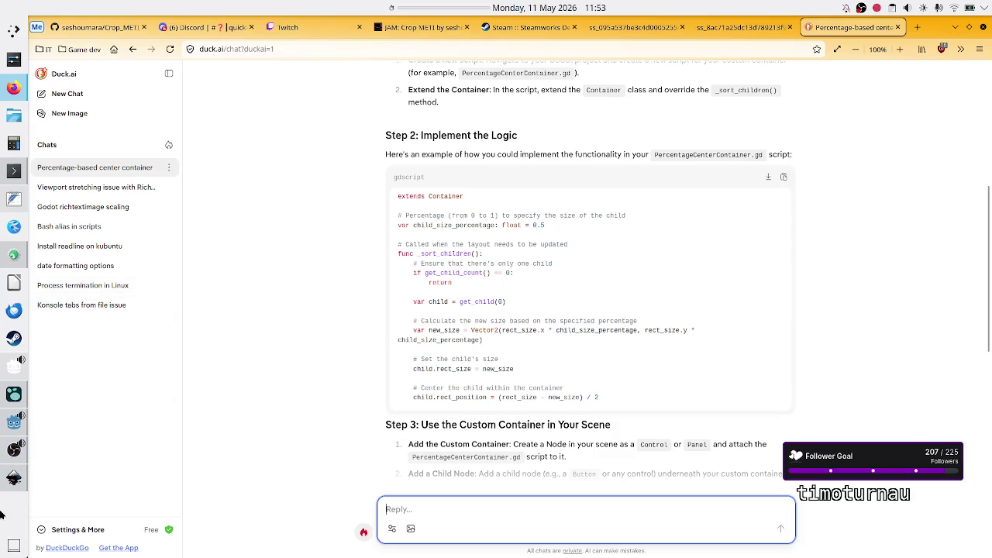
click(12, 448)
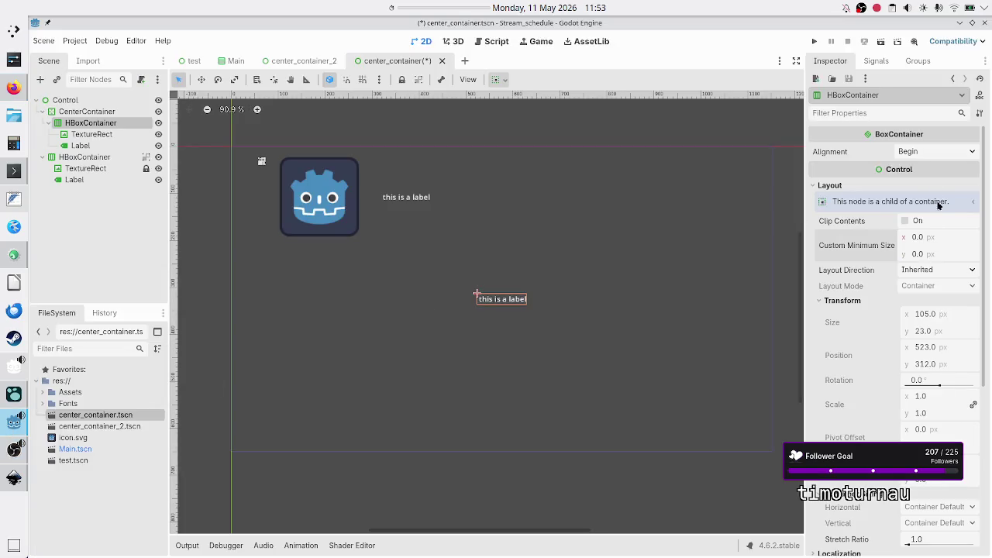
Set the HBoxContainer's Custom Minimum Size x to 150
click(928, 243)
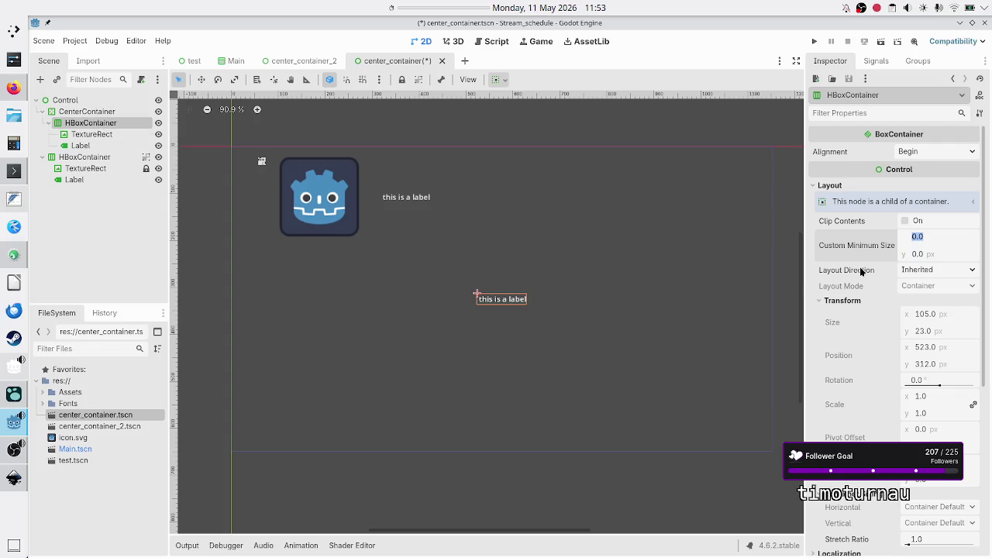
text(15)
text(0)
key(Return)
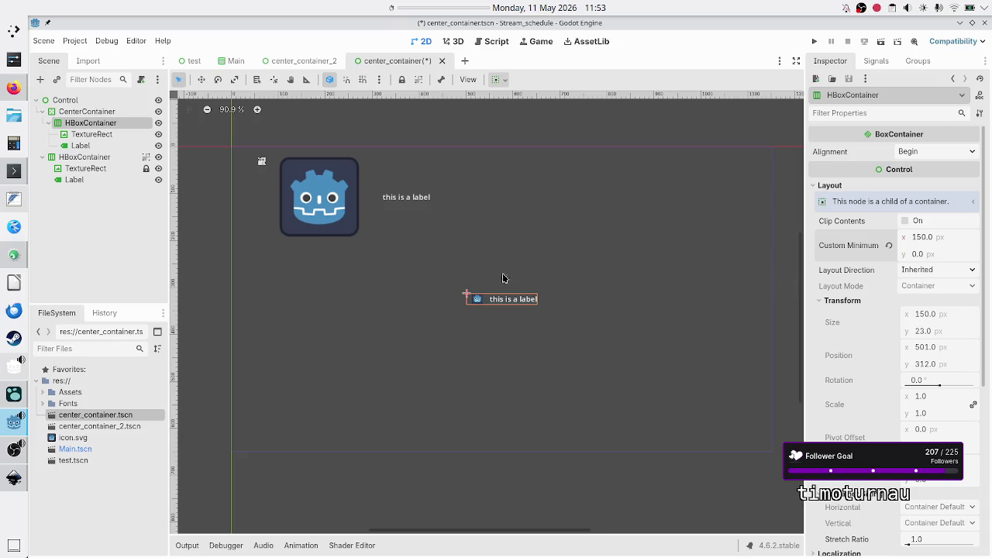
Revert the minimum width to 0 and select the CenterContainer node
click(890, 246)
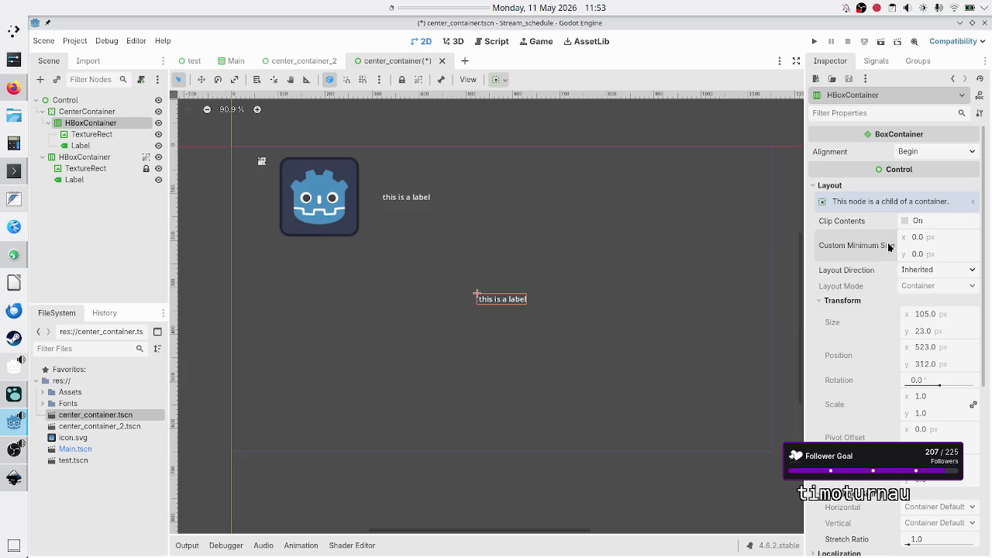
mouse_move(897, 239)
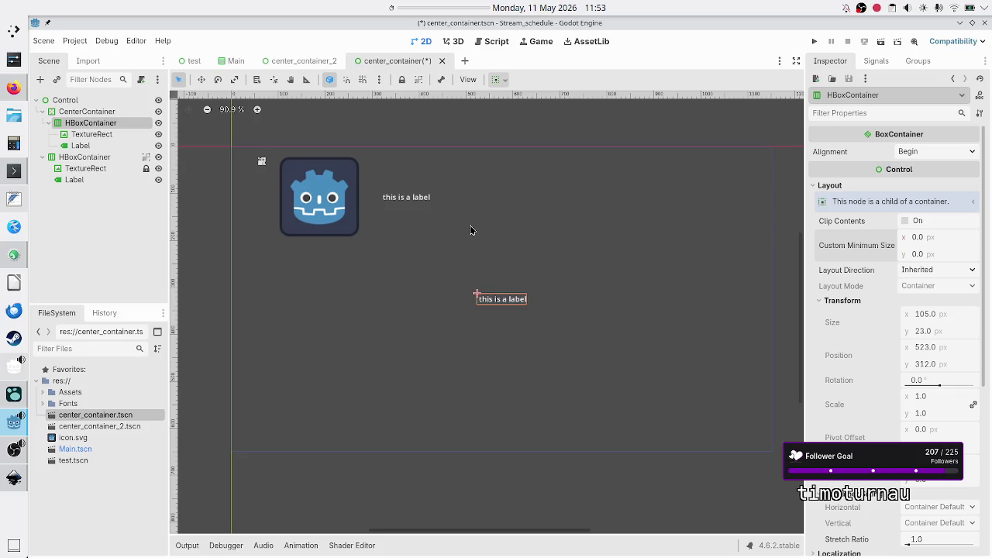
click(92, 111)
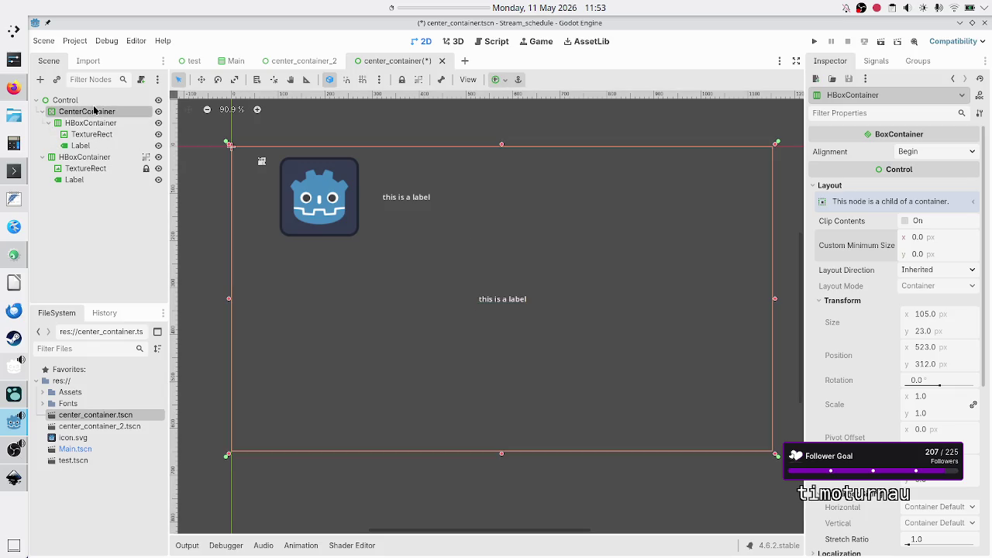
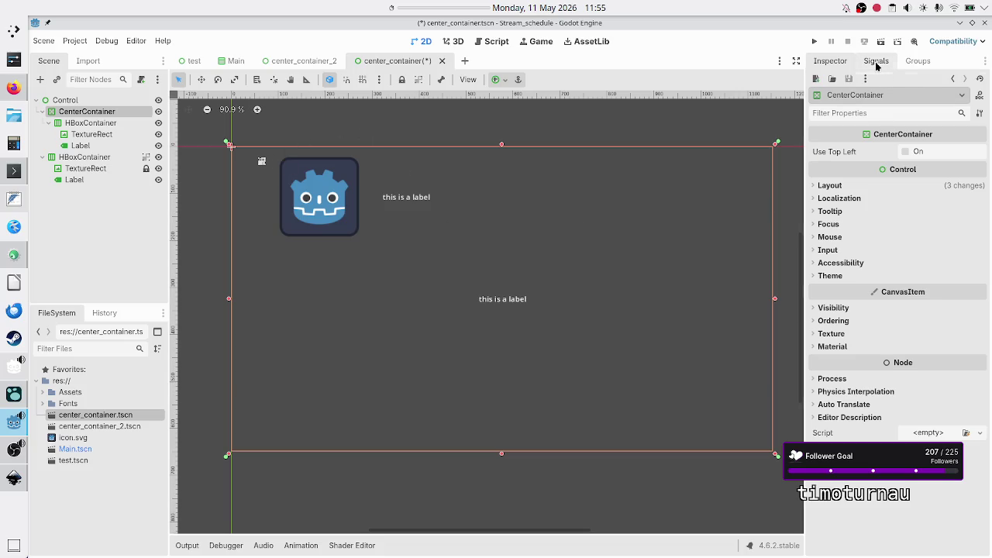
Check the CenterContainer's signals, open the center_container_2 scene, then switch to the Main scene
click(877, 61)
click(832, 62)
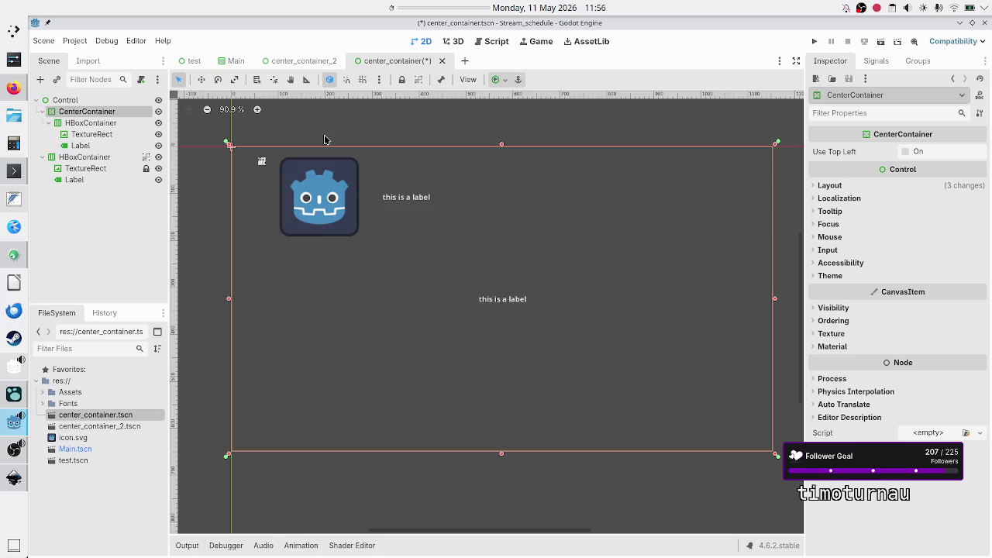
click(289, 62)
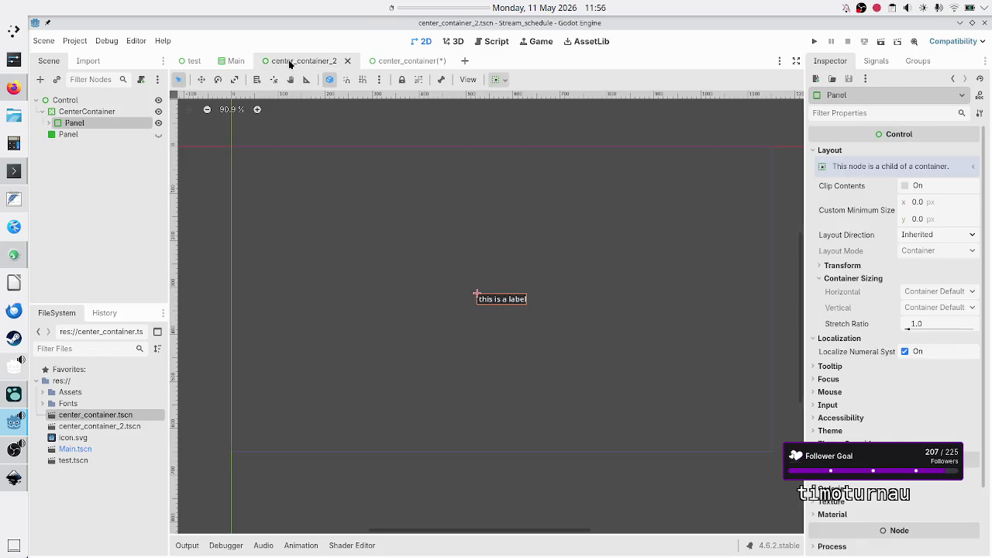
click(231, 60)
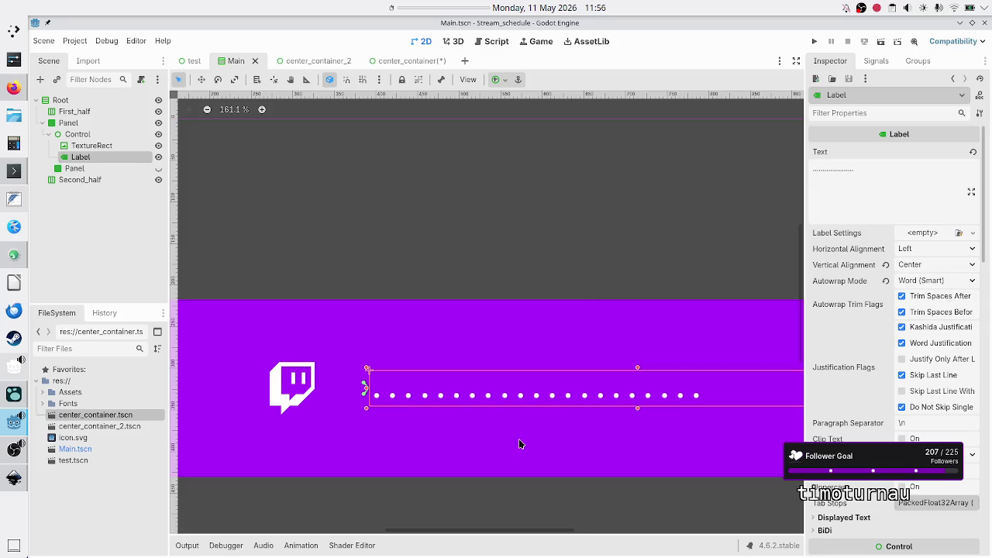
Inspect the Twitch banner label's Layout anchor settings in the Main scene
scroll(527, 390, down, 7)
scroll(526, 389, up, 2)
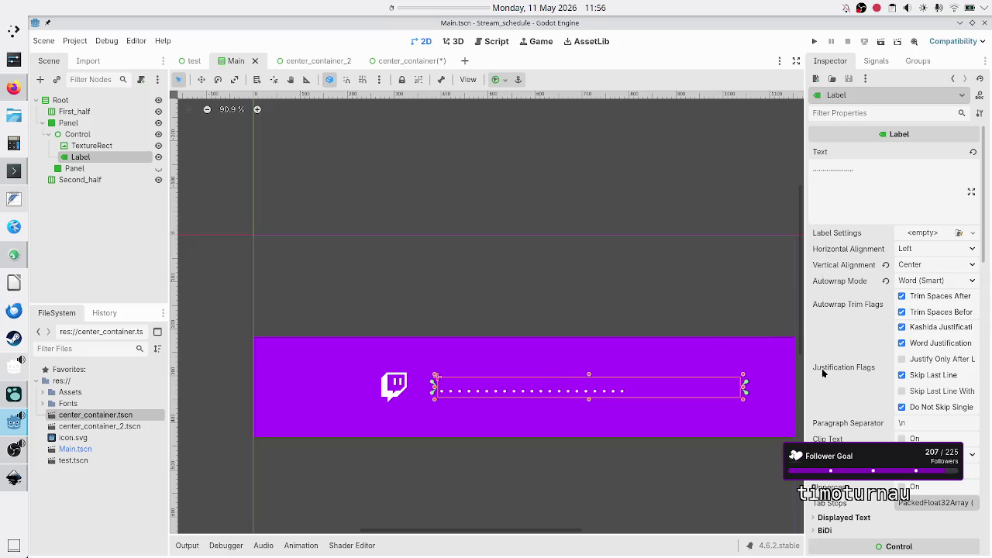
scroll(858, 369, down, 10)
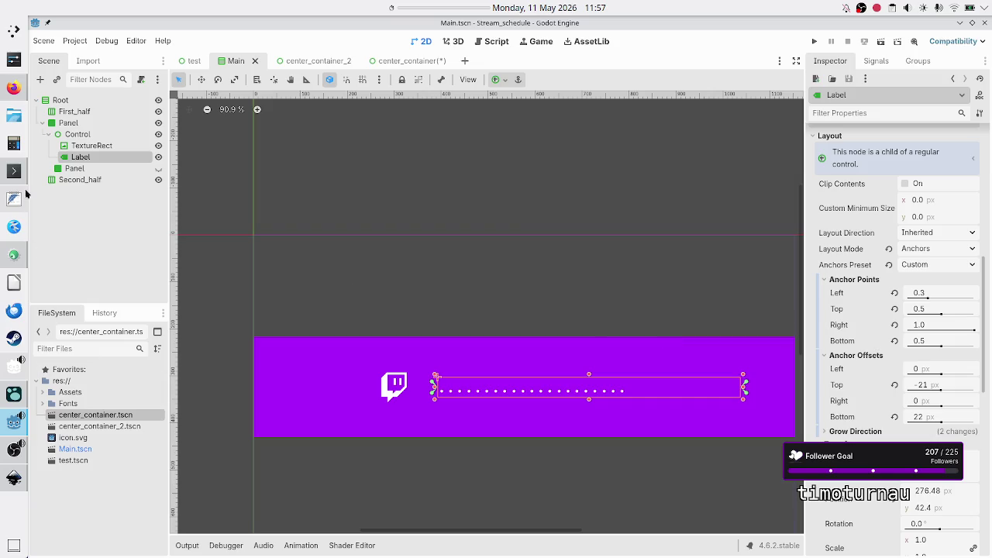
In Firefox, glance at the Twitch stream dashboard and bring up the Discord quick-help channel
click(10, 88)
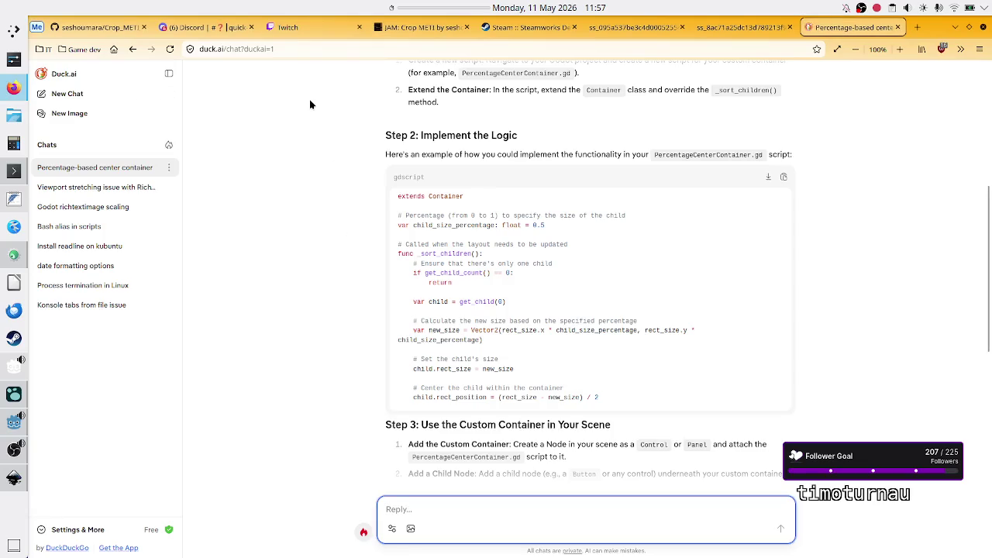
click(213, 34)
click(288, 31)
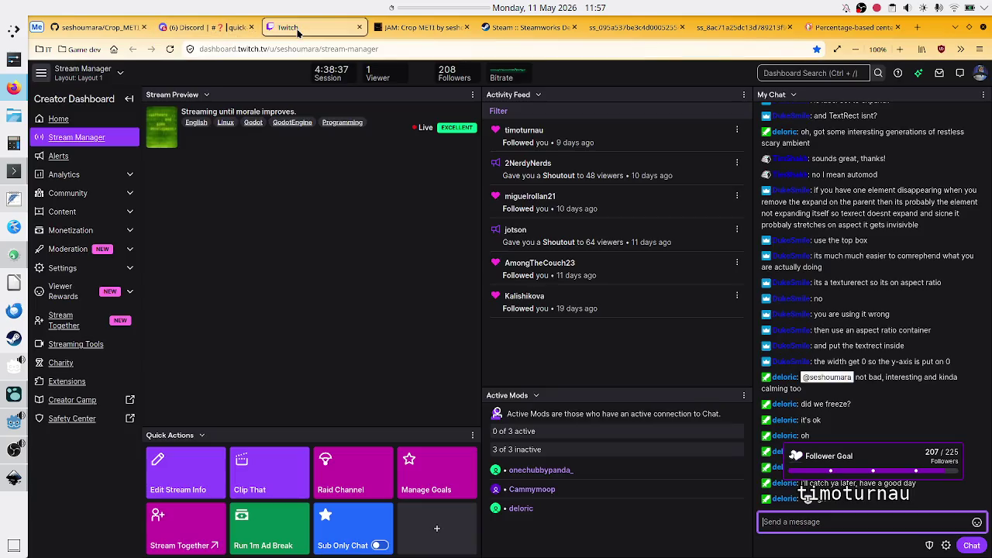
click(208, 27)
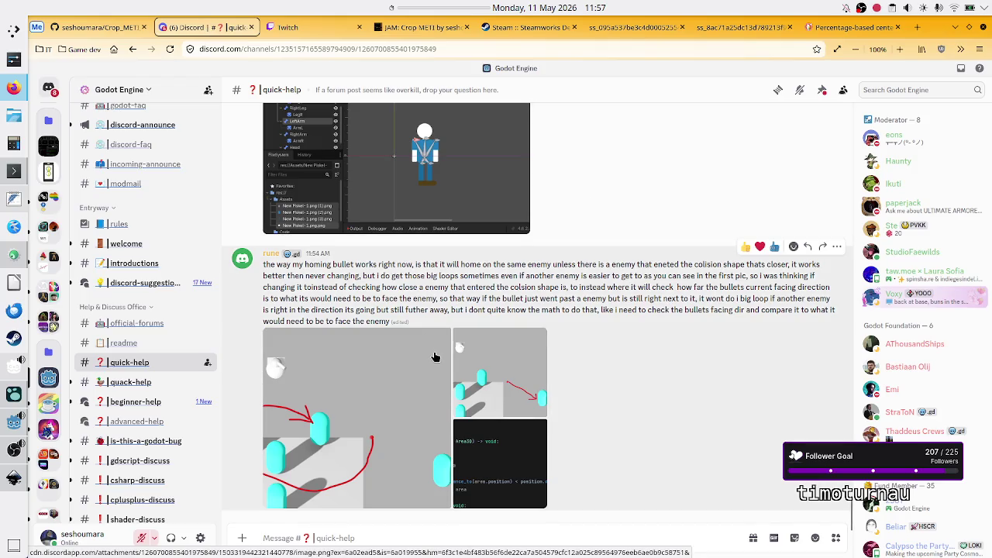
scroll(434, 351, up, 5)
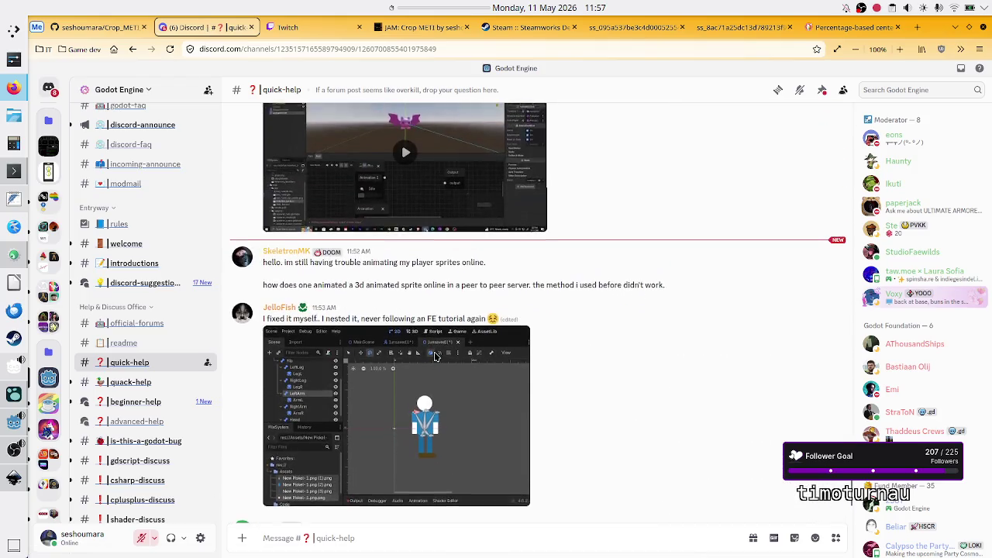
scroll(434, 355, up, 10)
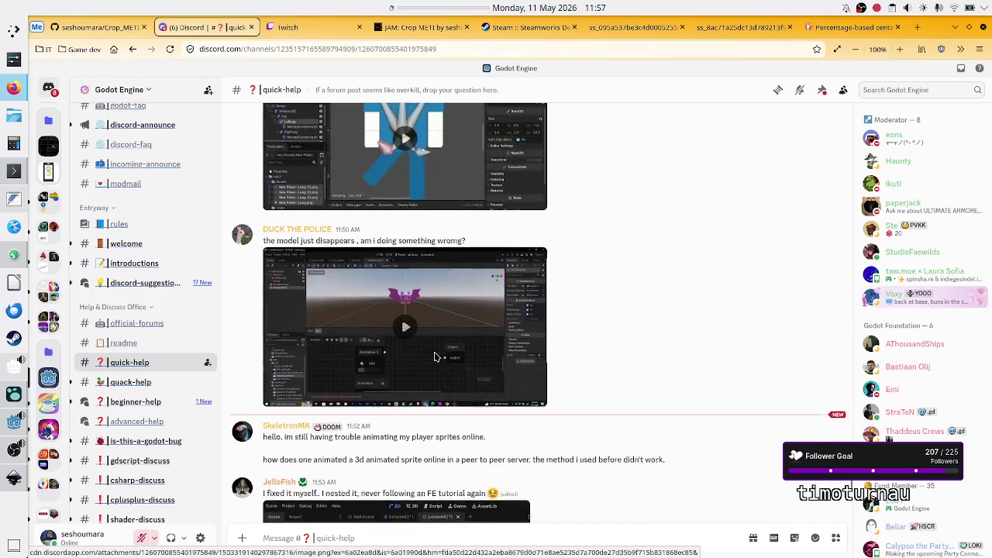
scroll(435, 355, down, 7)
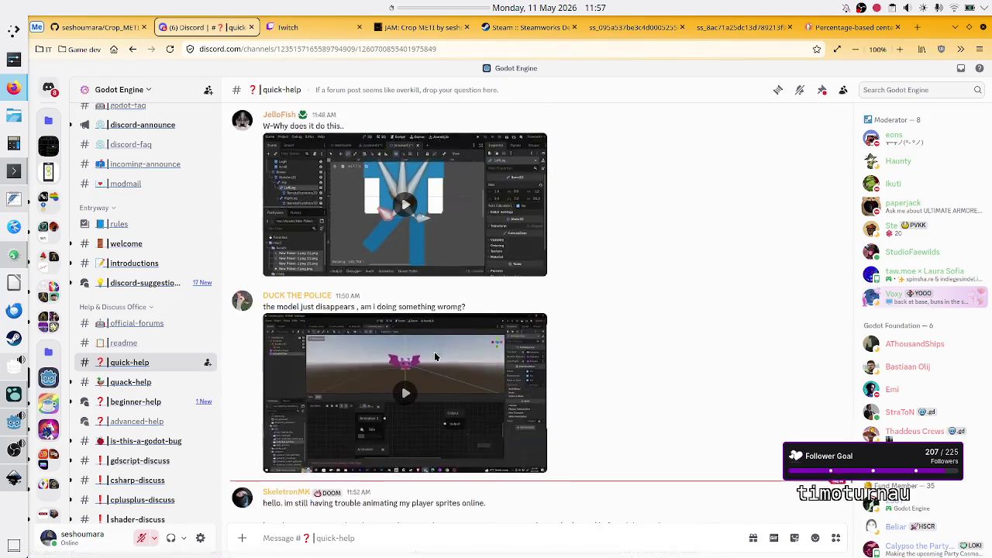
scroll(435, 356, down, 4)
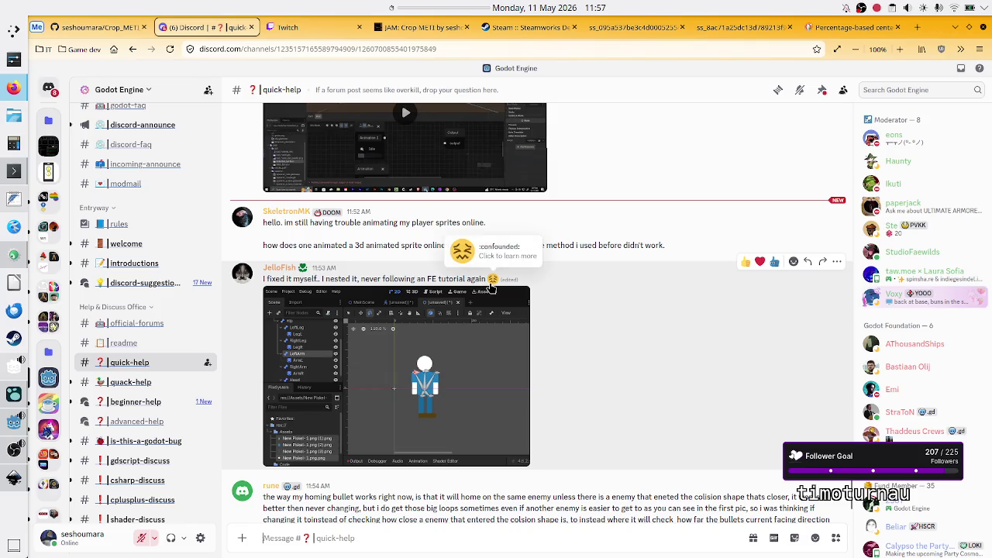
scroll(439, 303, down, 5)
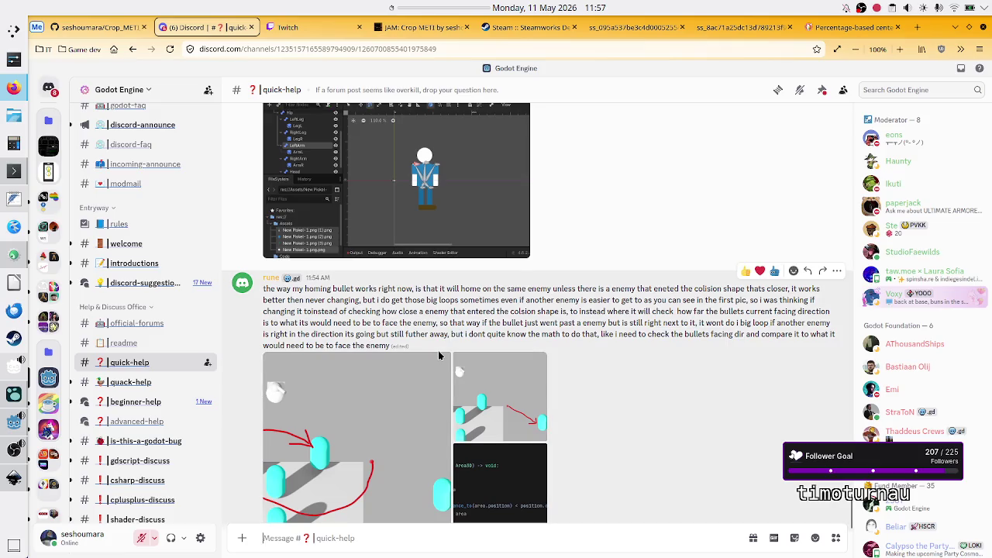
scroll(439, 356, down, 1)
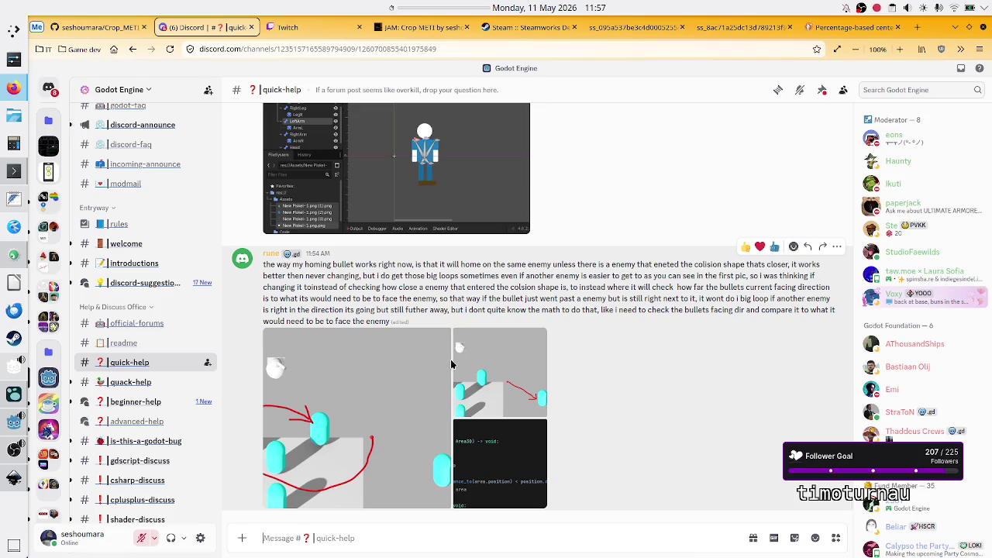
scroll(452, 364, up, 3)
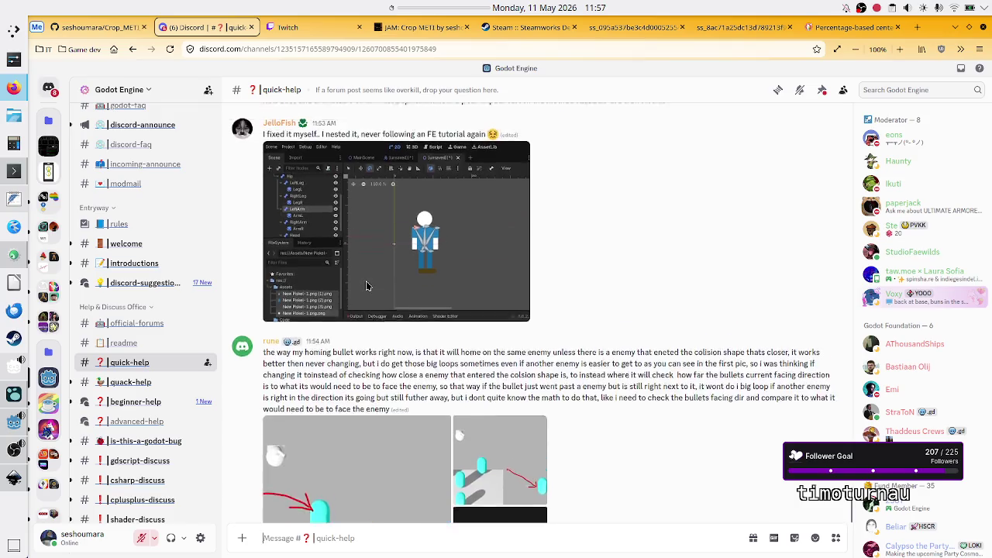
scroll(368, 286, up, 4)
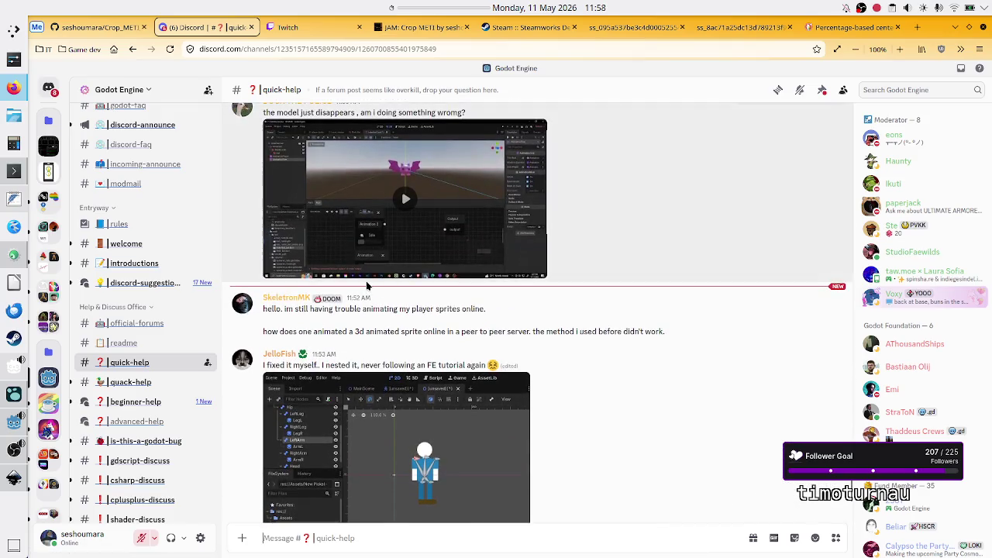
scroll(367, 286, up, 4)
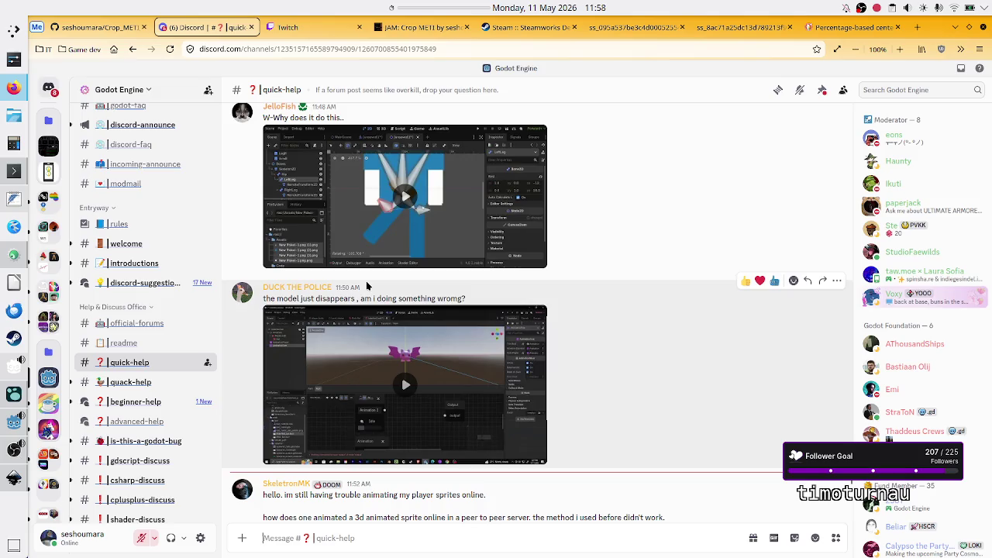
scroll(367, 286, down, 2)
scroll(367, 286, up, 3)
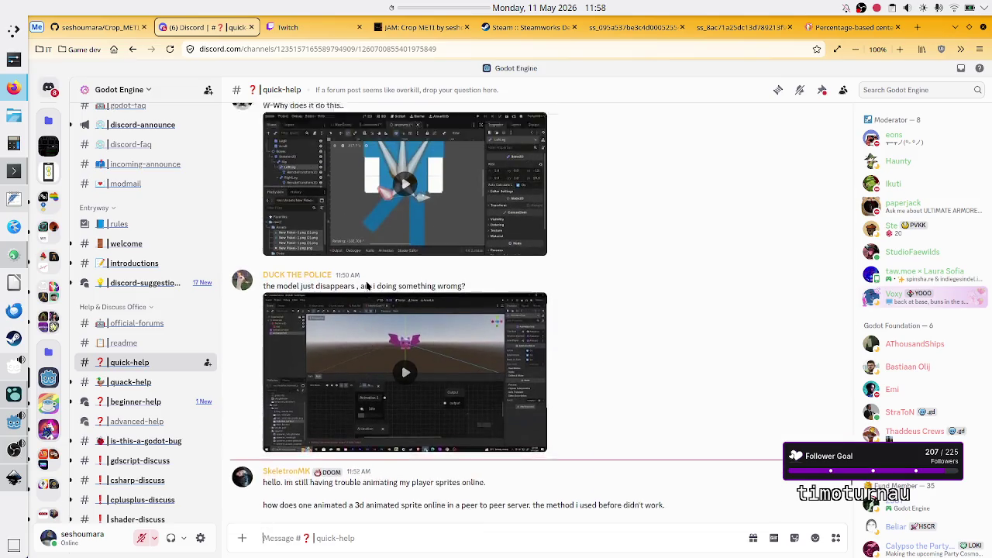
scroll(367, 286, down, 3)
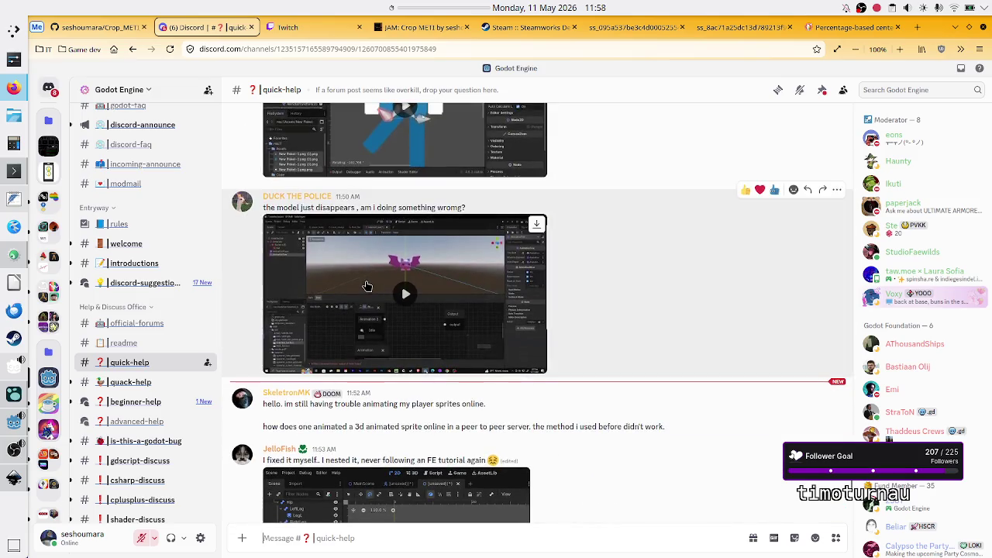
scroll(368, 286, up, 10)
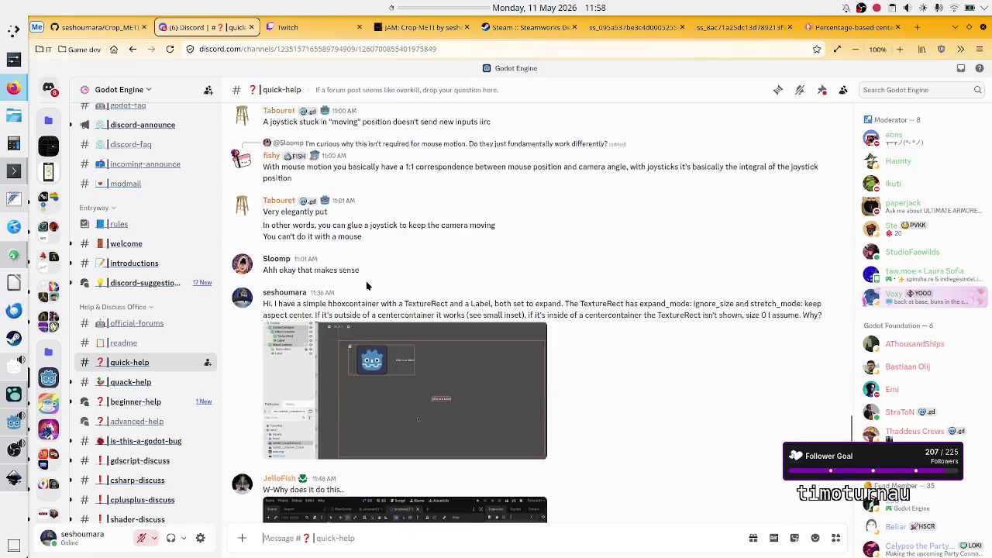
scroll(367, 286, down, 2)
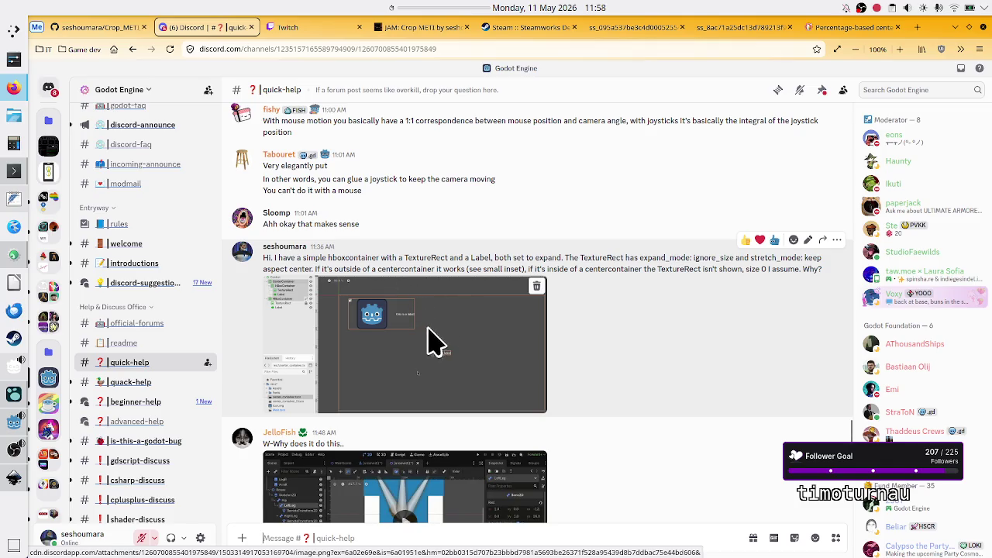
scroll(428, 330, down, 10)
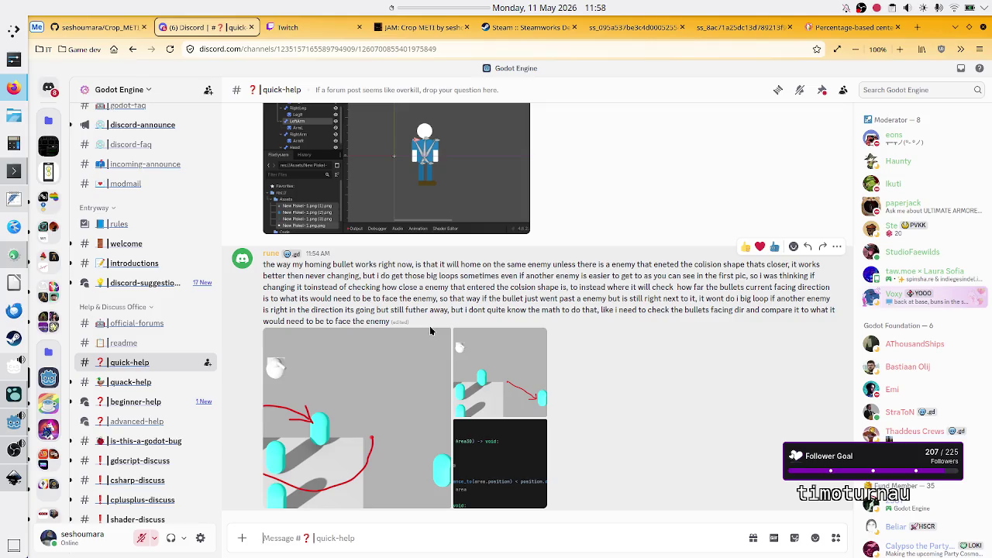
scroll(430, 331, up, 10)
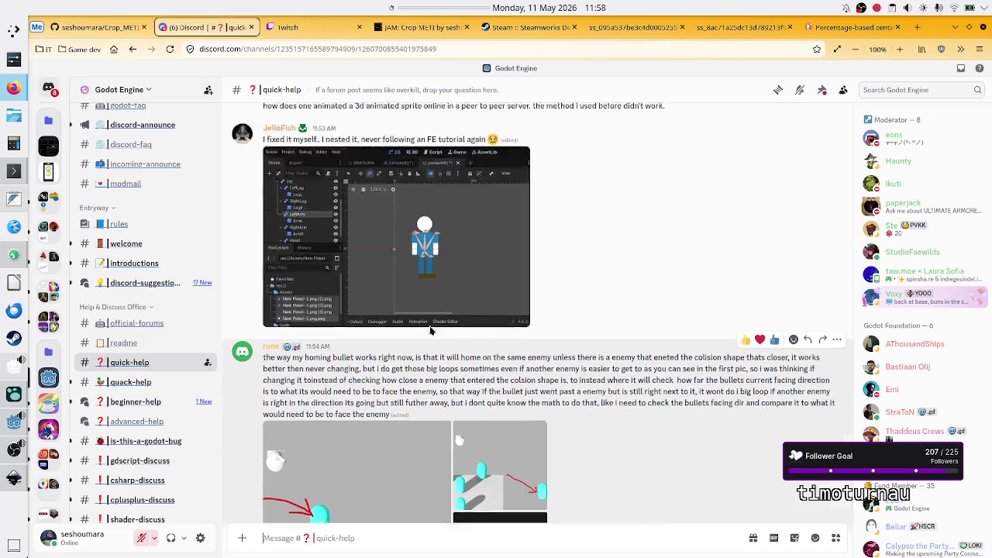
scroll(430, 330, up, 2)
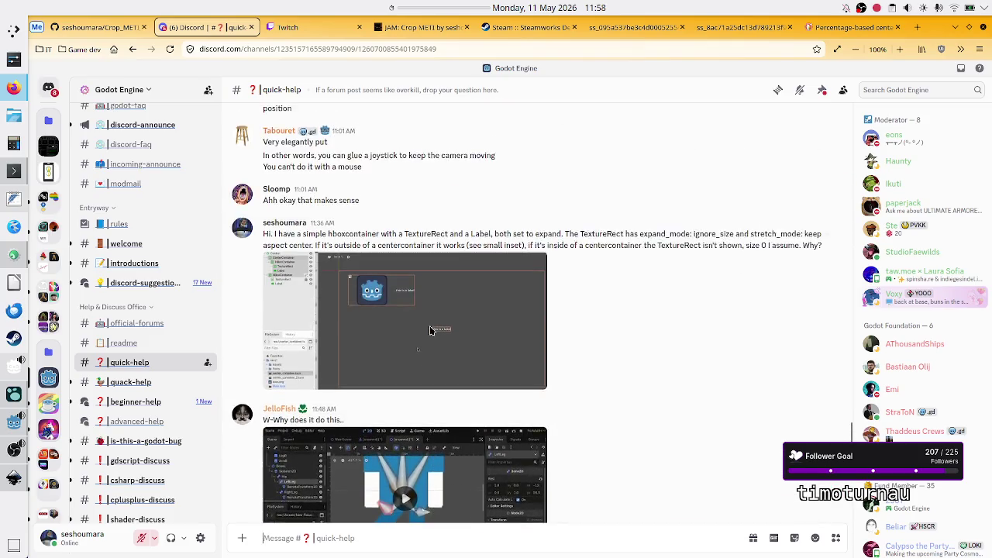
scroll(430, 330, down, 3)
scroll(430, 331, down, 10)
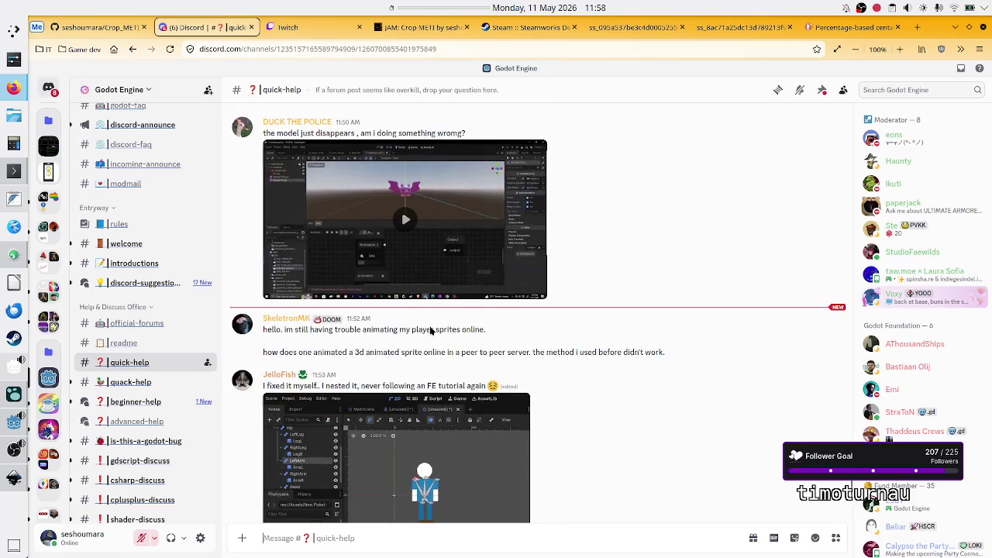
scroll(430, 331, down, 1)
scroll(430, 331, up, 1)
scroll(430, 330, down, 1)
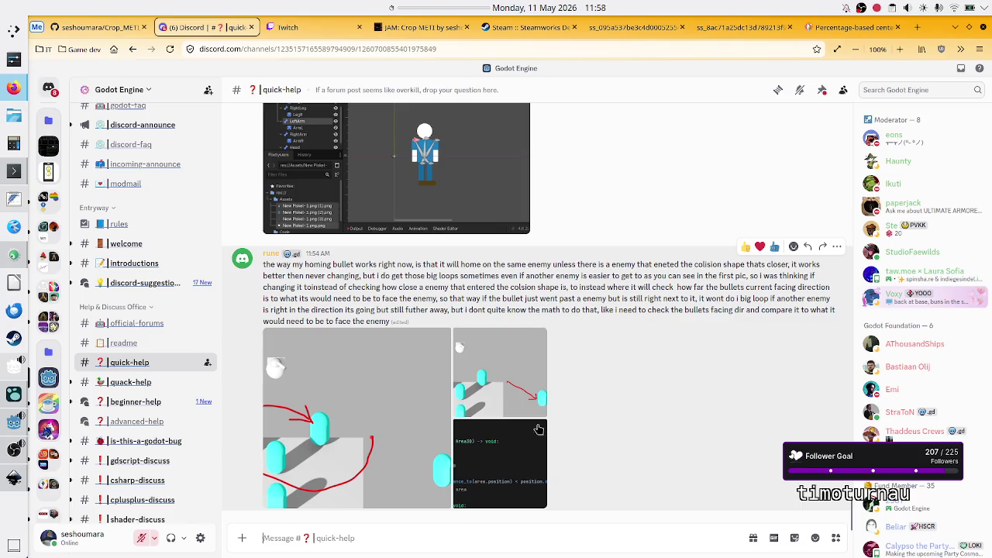
scroll(580, 313, up, 5)
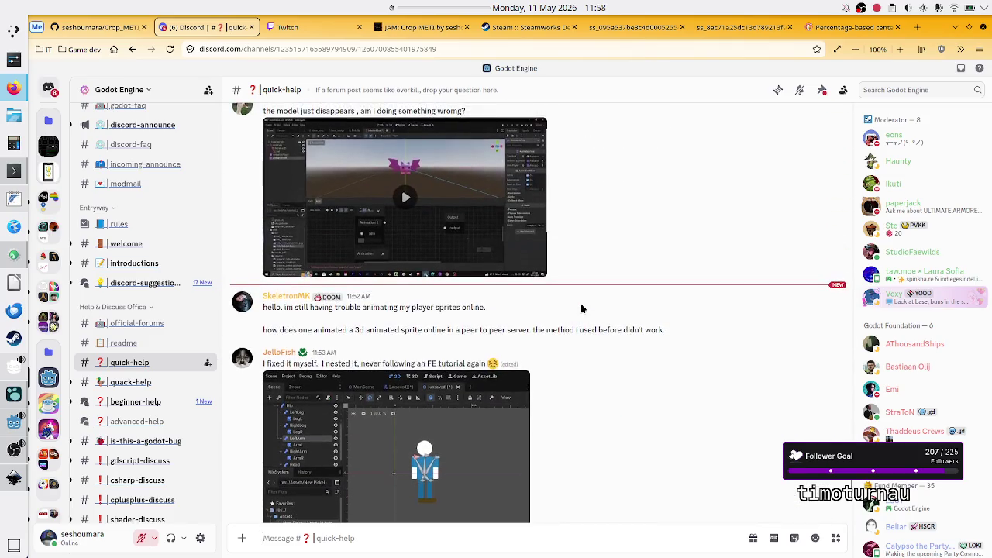
scroll(581, 309, up, 3)
scroll(580, 303, up, 5)
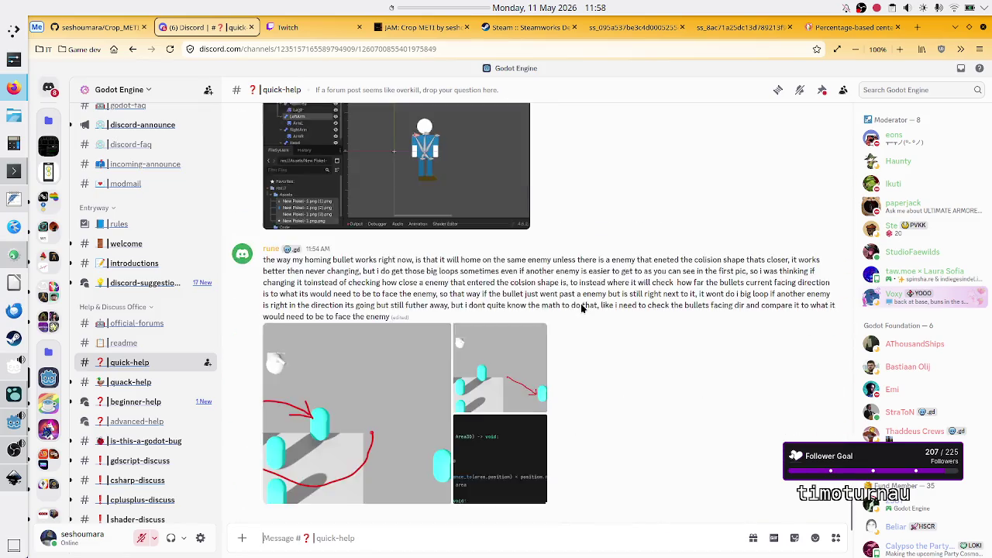